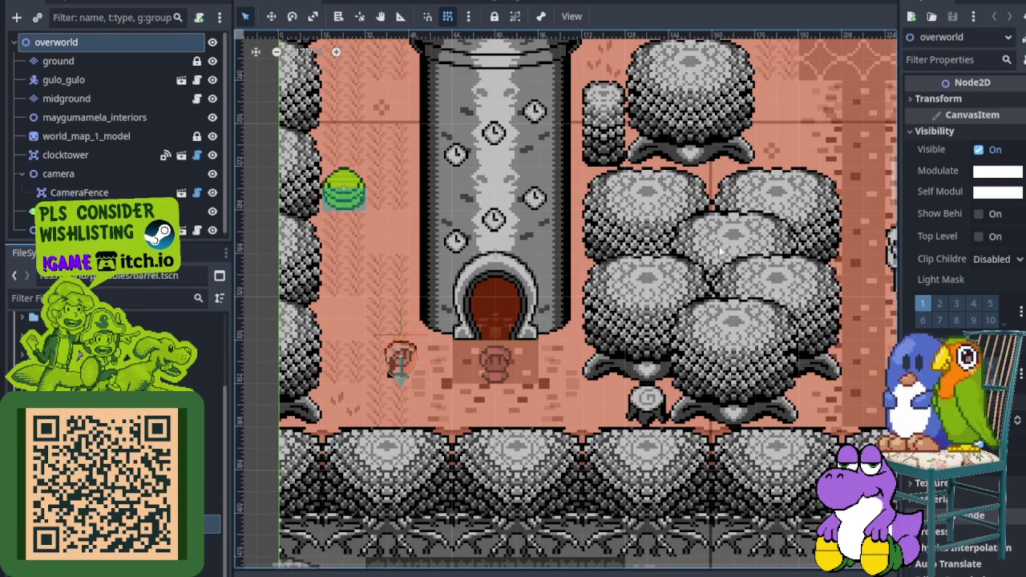
Step: Save the overworld scene with Ctrl+S
key("ctrl+s")
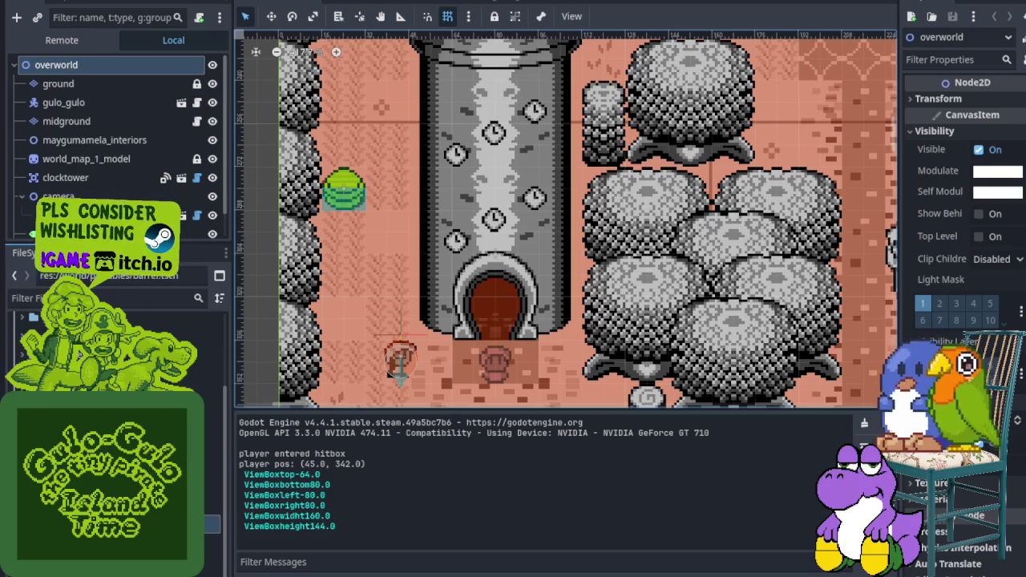
Step: Run the game and walk the player around the clock tower entrance, raising the sword once
key("F5")
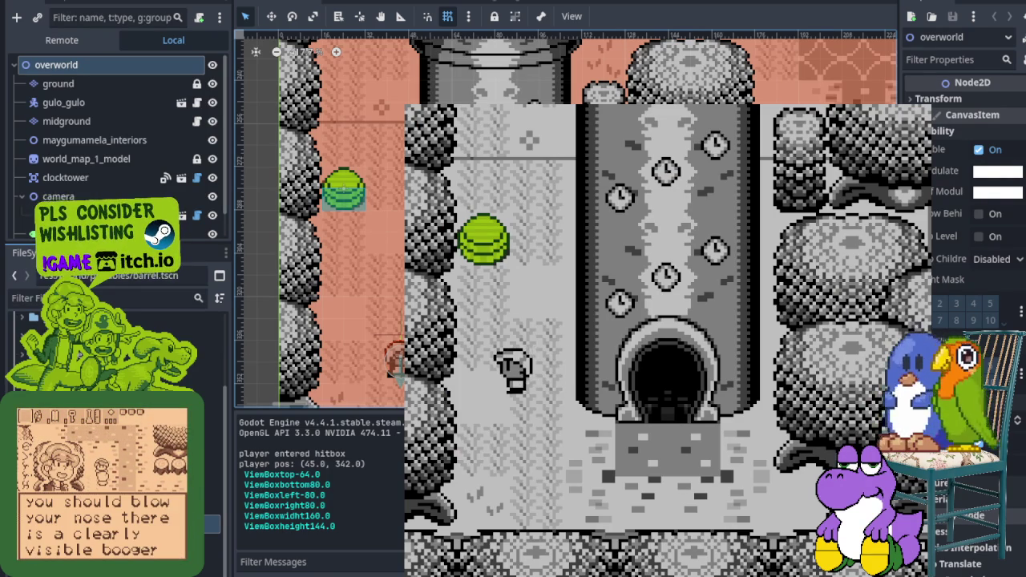
key("Down")
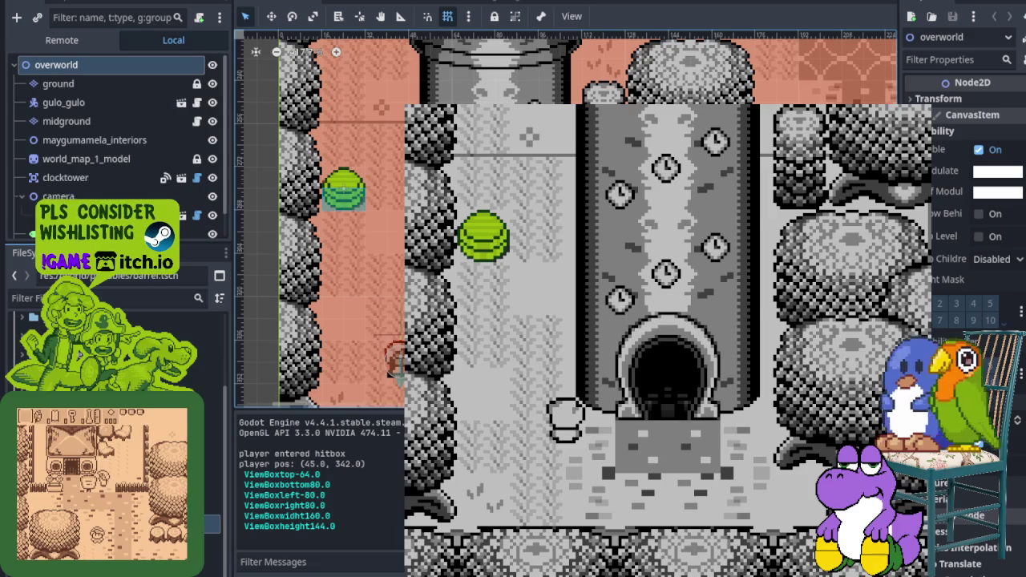
key("Left")
key("Down")
key("Up")
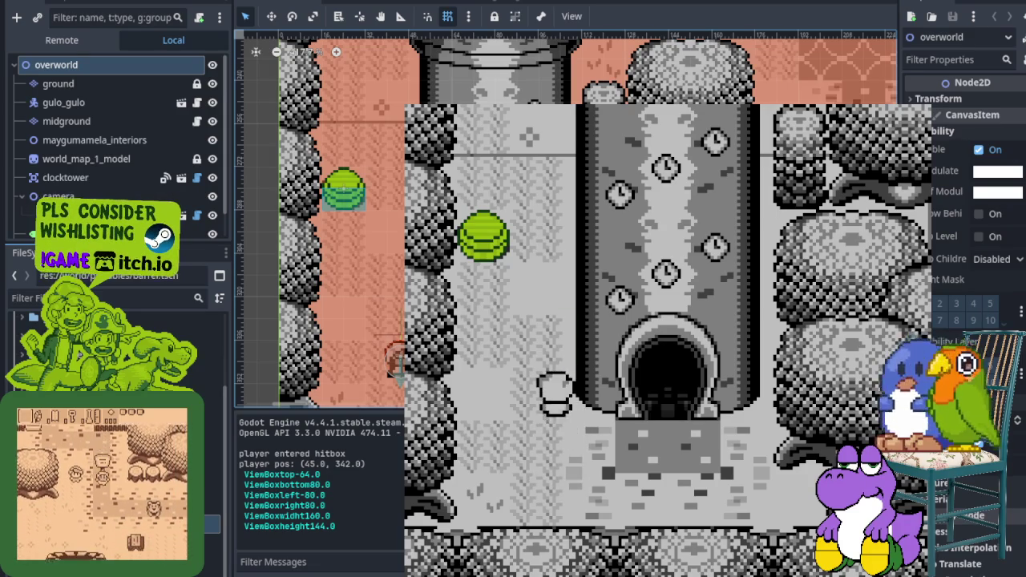
key("Down")
key("Left")
key("x")
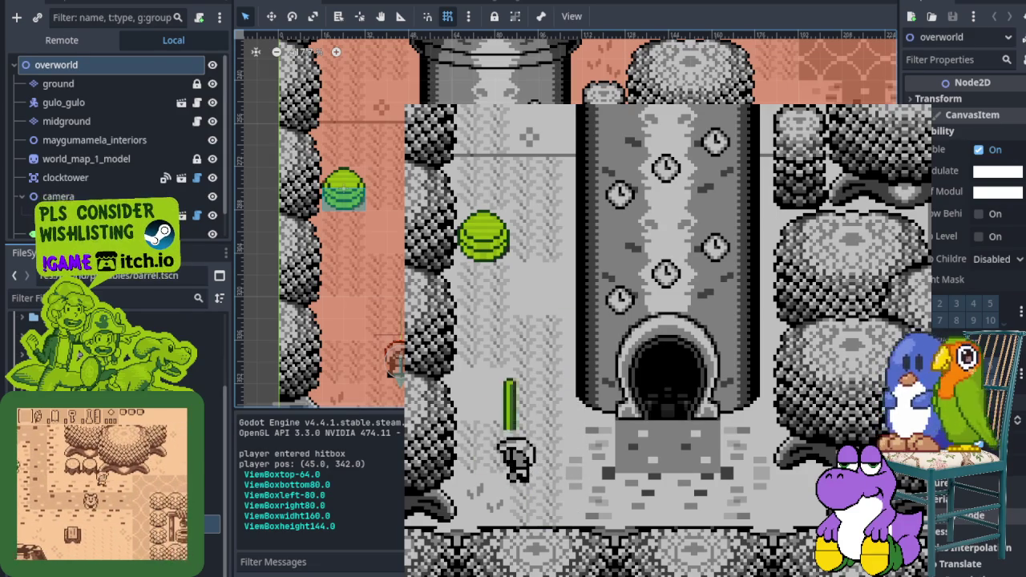
key("Right")
key("Up")
key("Left")
key("Up")
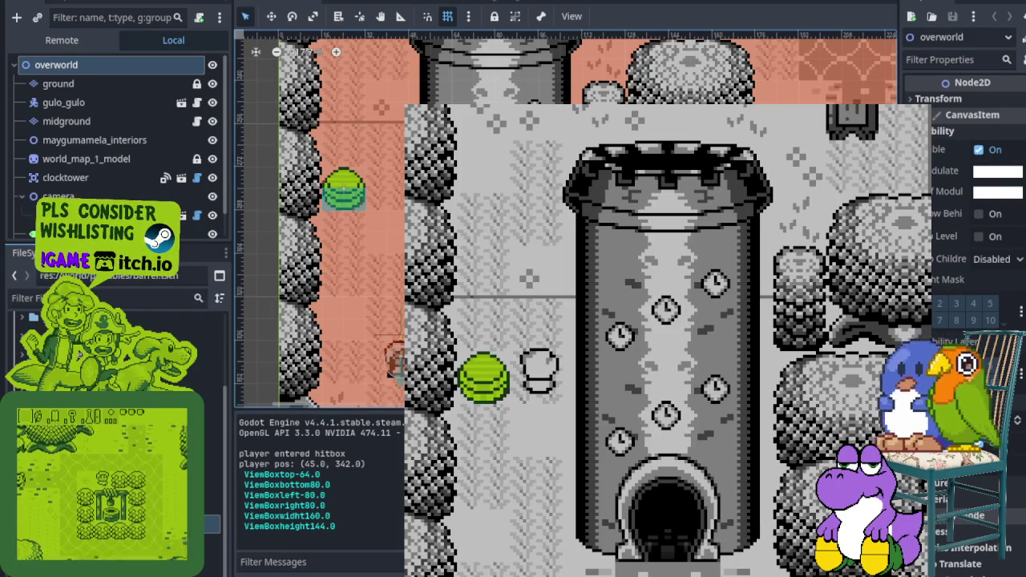
Step: Walk to the green barrel, lift it overhead, and carry it up and to the right
key("Down")
key("Left")
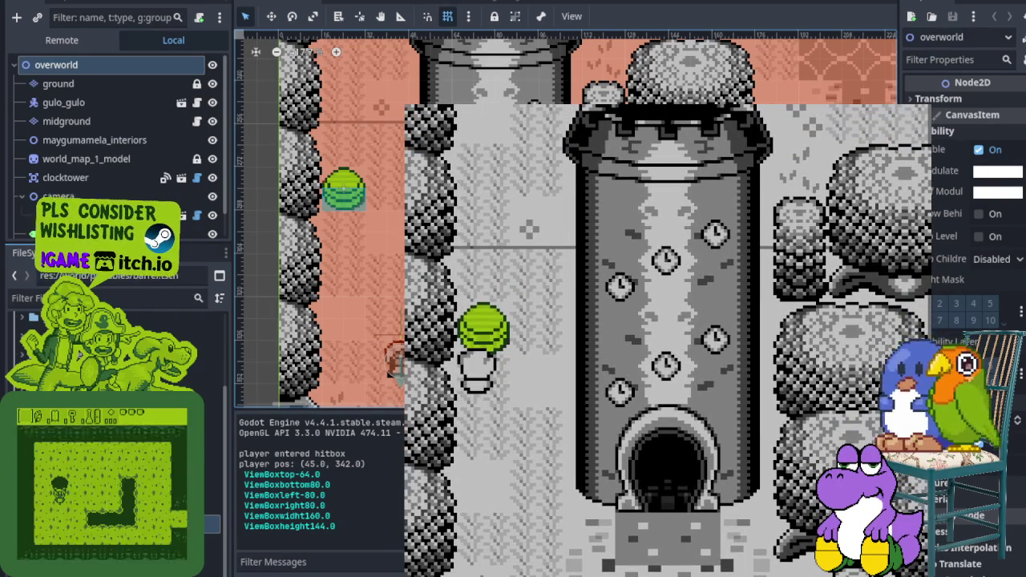
key("Up+Right")
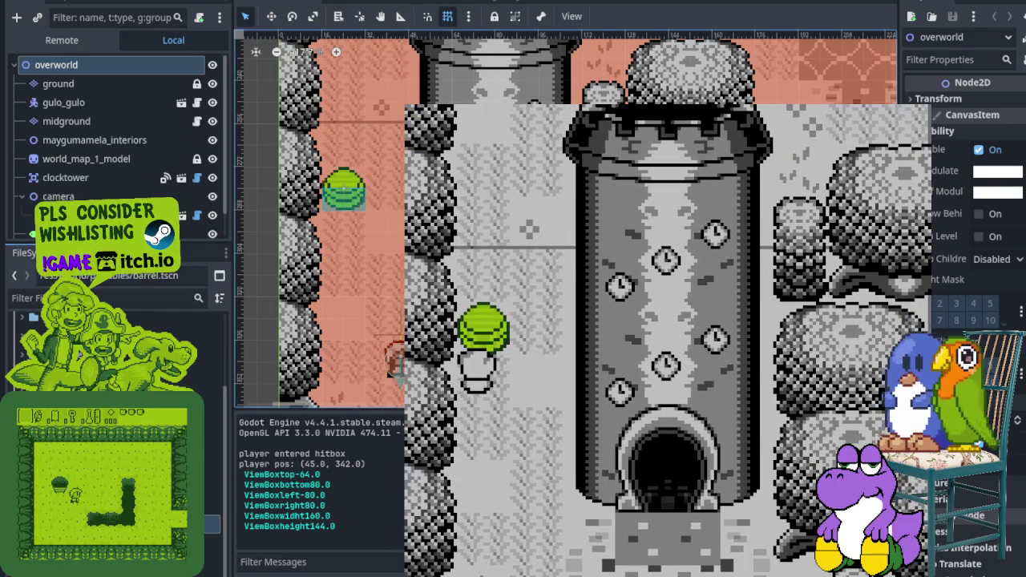
key("Up")
key("Right")
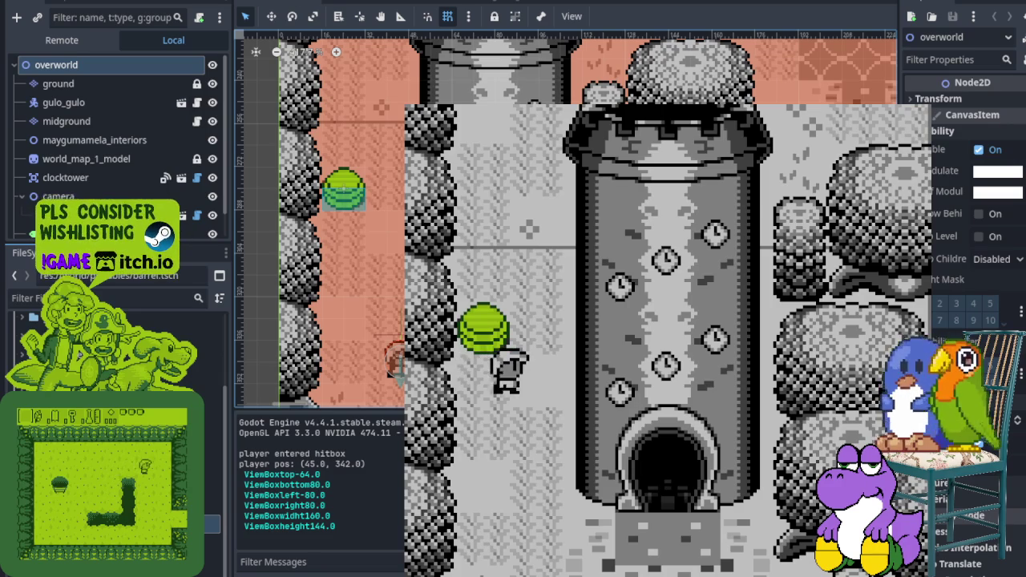
Step: Walk the player back and forth along the side of the tower toward its entrance
key("Left")
key("Down")
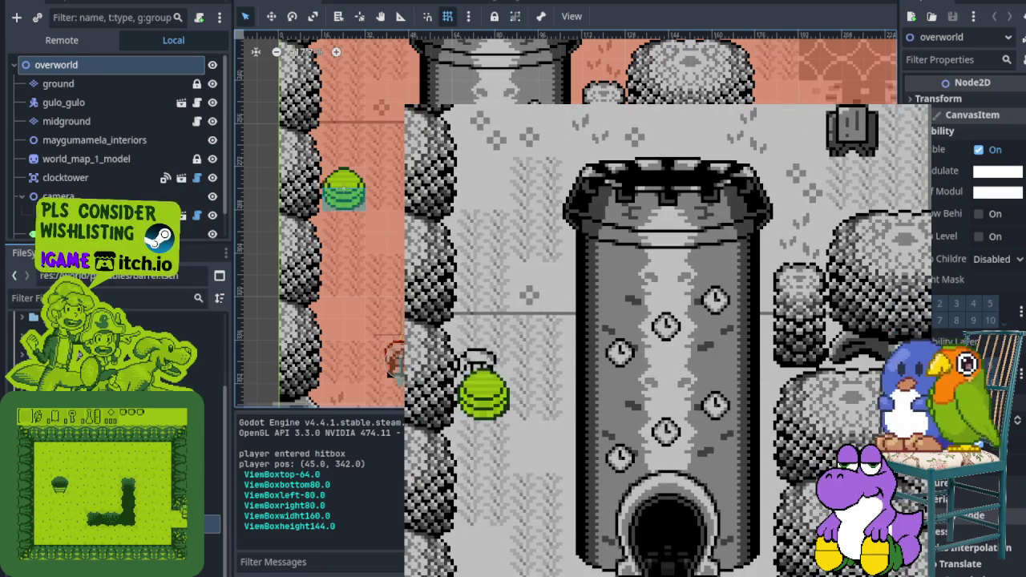
key("Right")
key("Down")
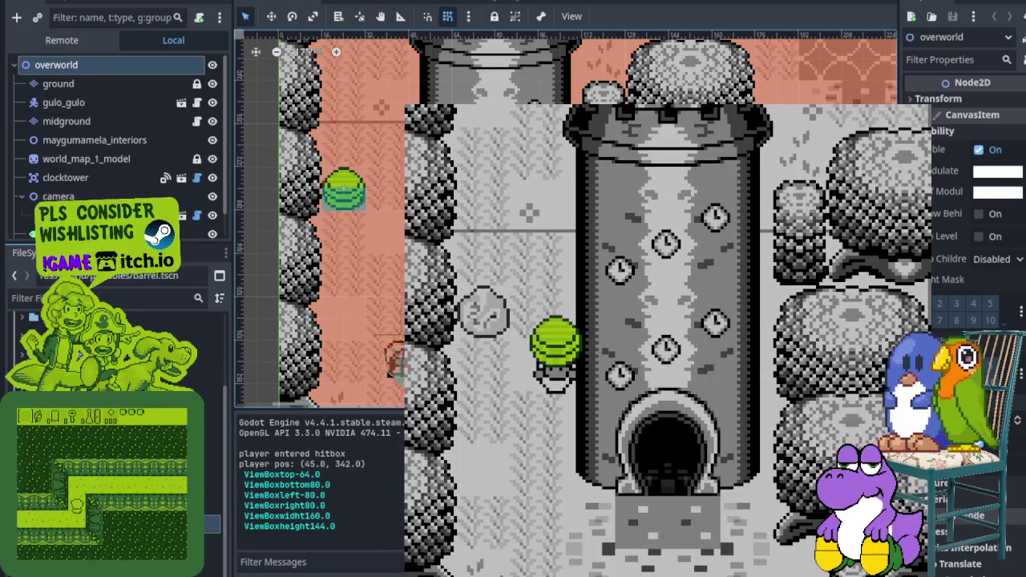
key("Down")
key("Left")
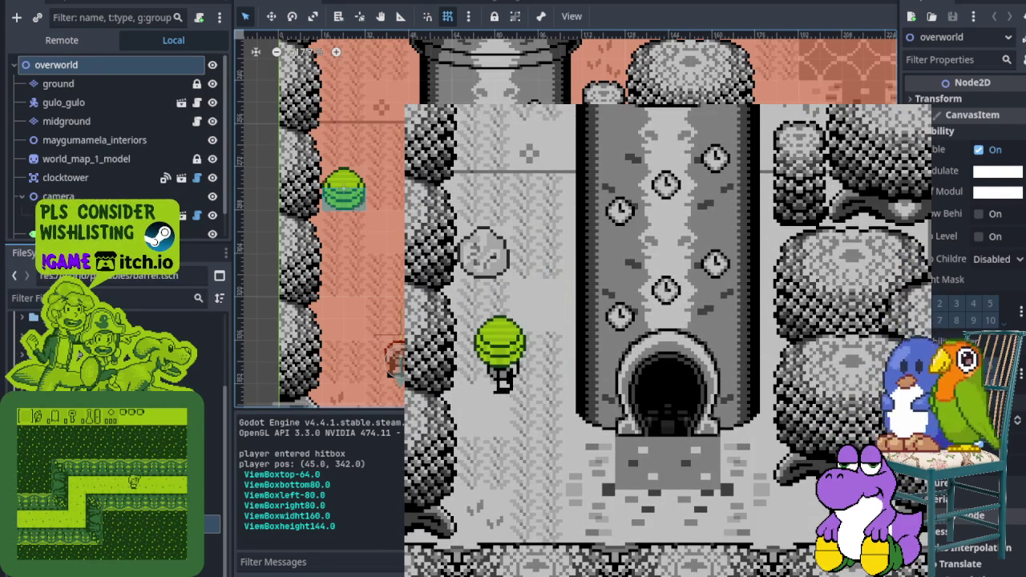
key("Right")
key("Up")
key("Up")
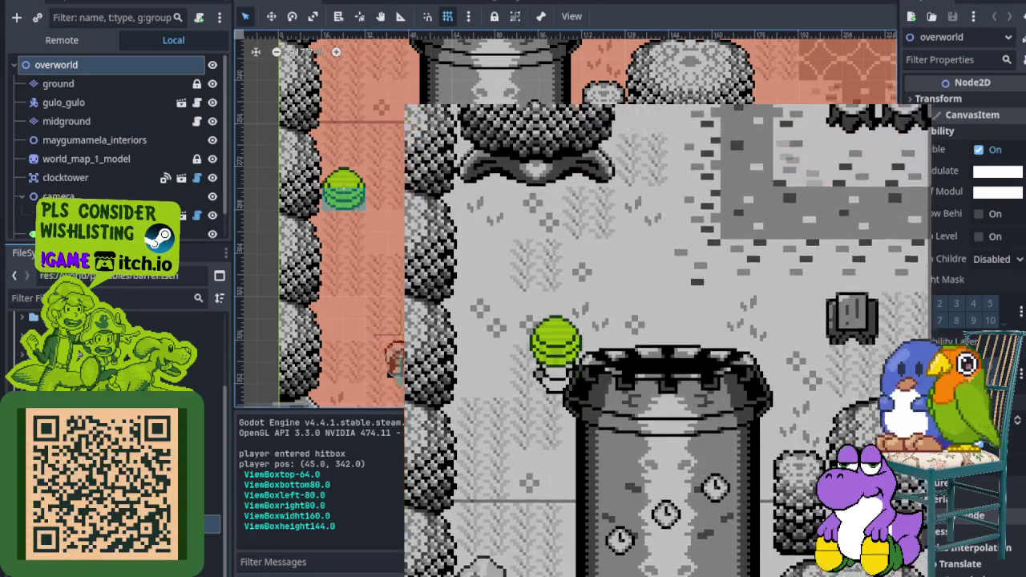
key("Right")
key("Up")
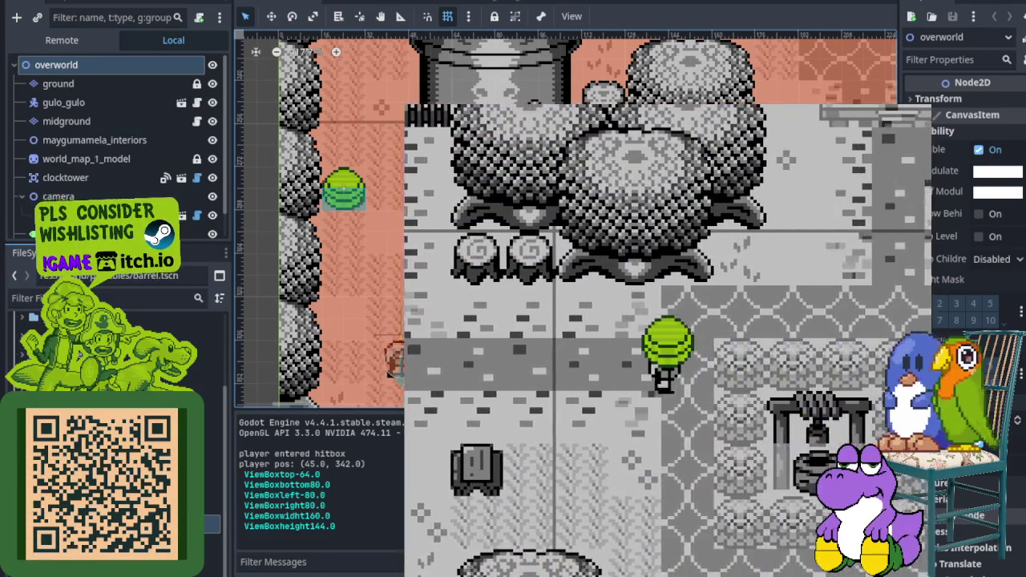
key("Down")
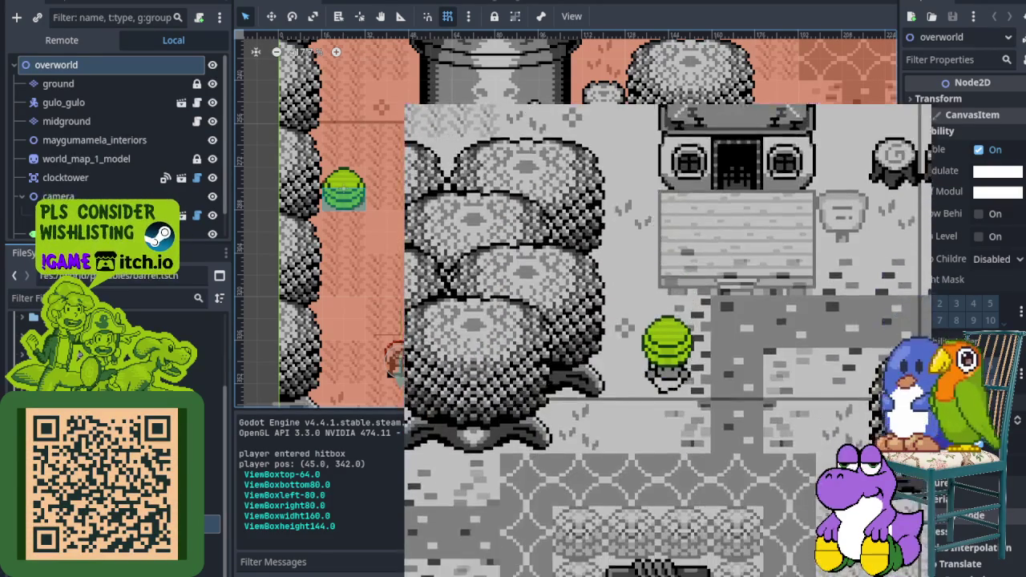
key("Down")
key("Left")
key("Left")
key("Down")
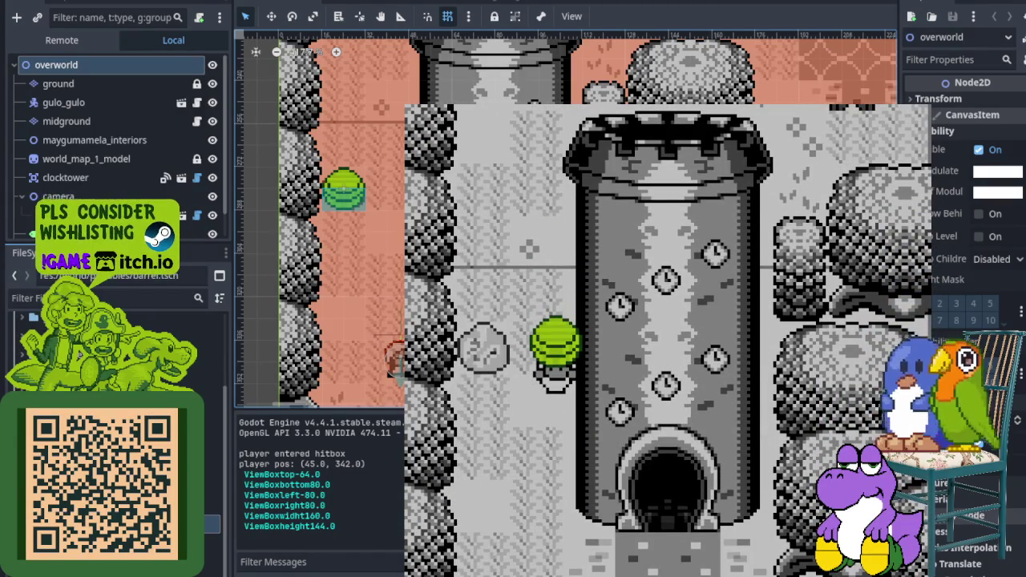
Step: Stop and rerun the game, then walk past the green barrel into the clock tower door
key("F5")
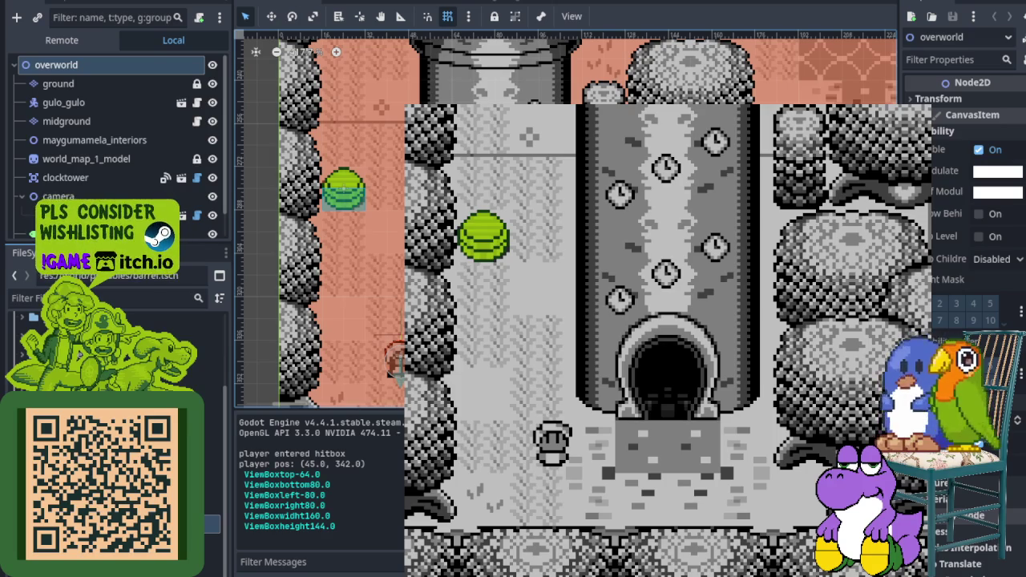
key("Up")
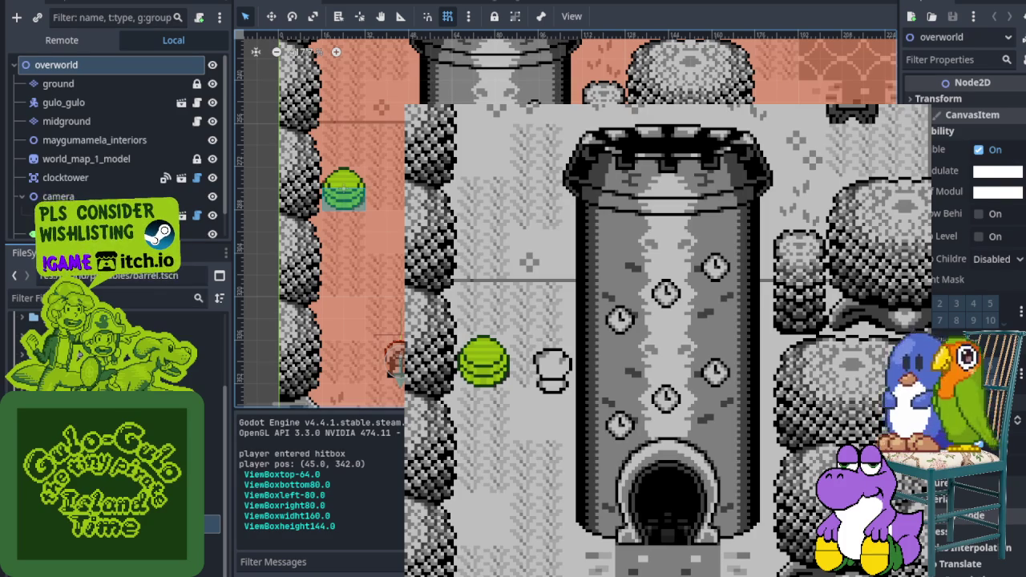
key("Down")
key("Left")
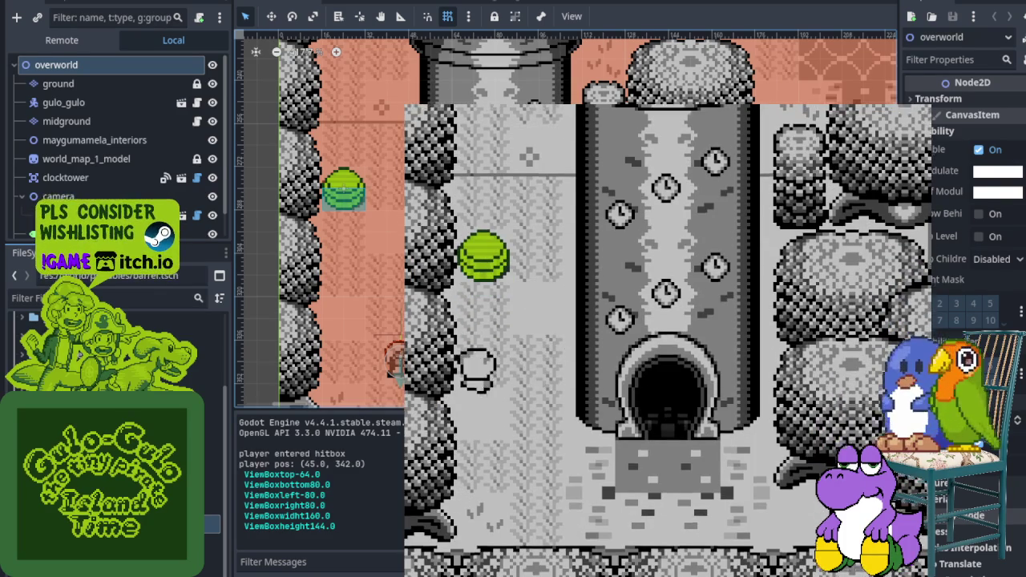
key("Down")
key("Right")
key("Up")
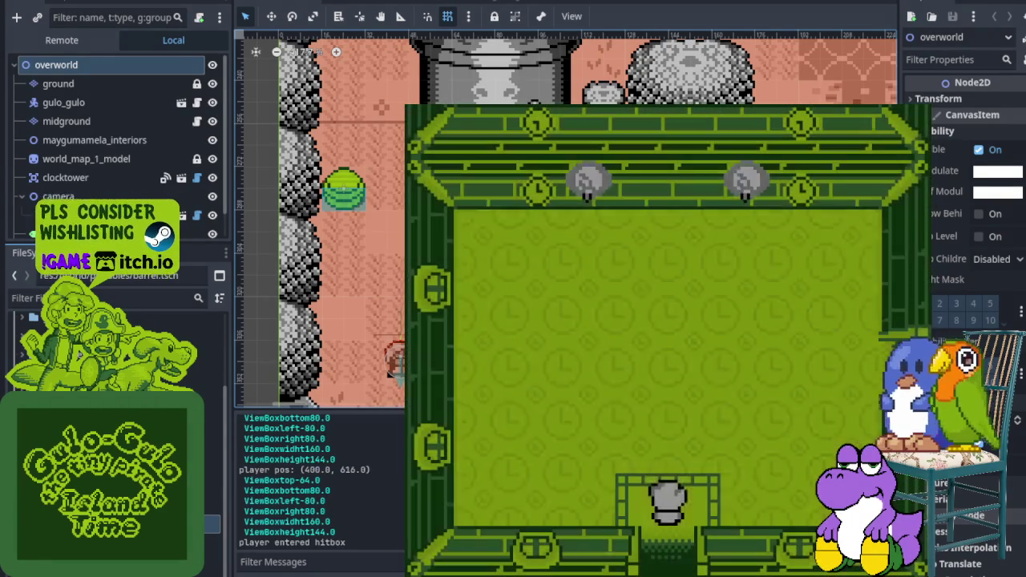
Step: Walk left, up, right and down around the tower's green room, then exit outside
key("Left")
key("Up")
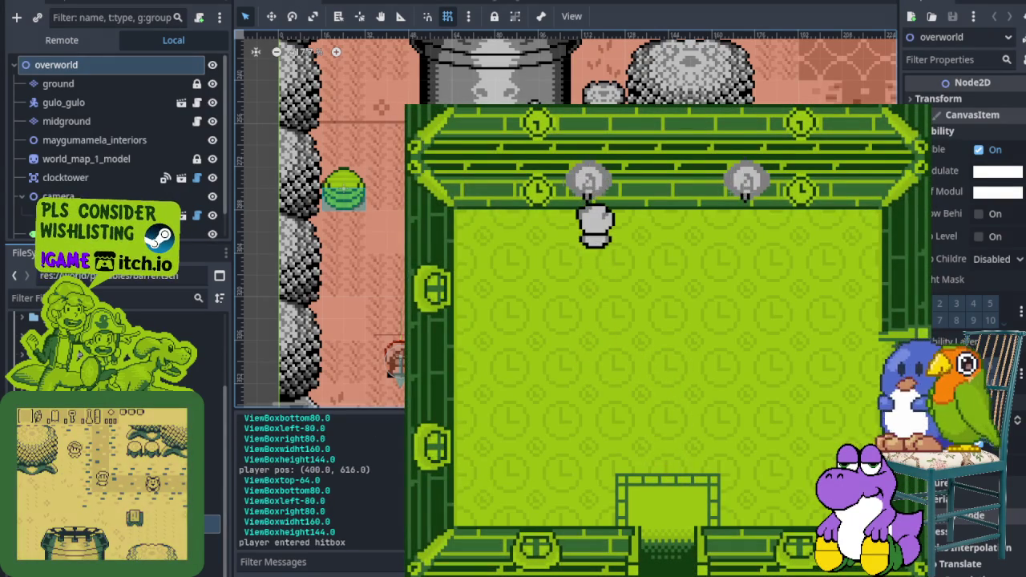
key("Right")
key("Down")
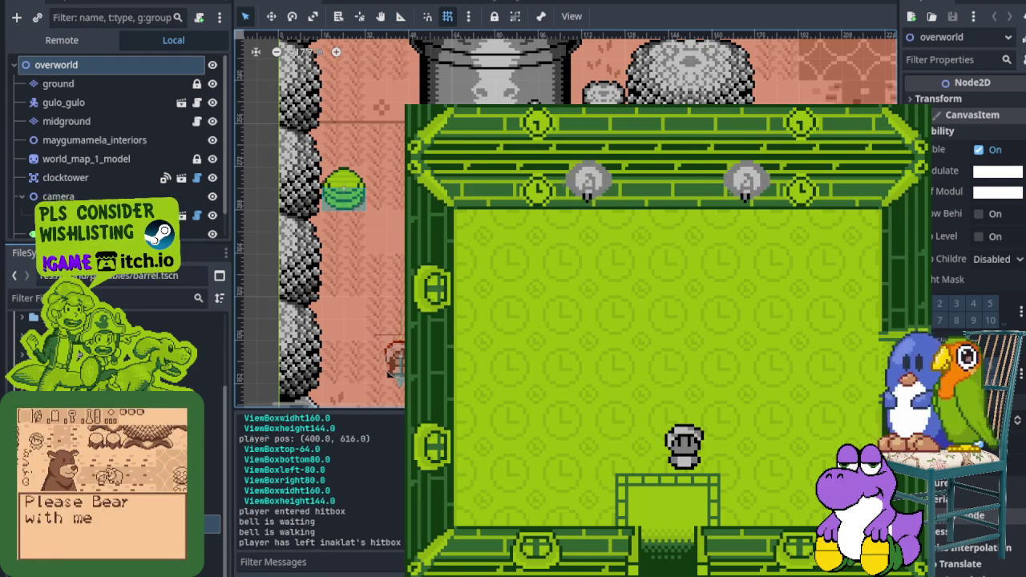
key("Down")
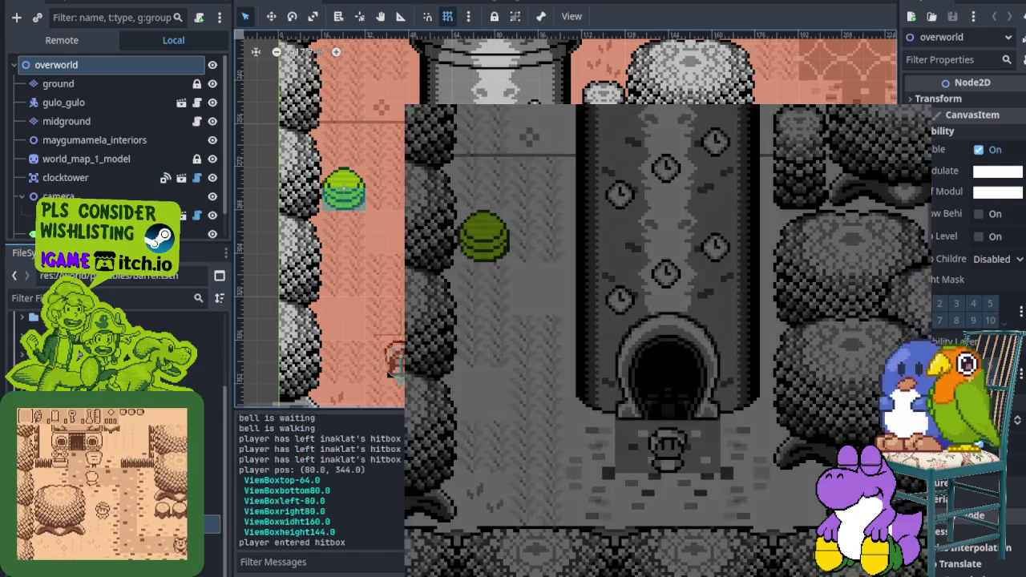
Step: Walk the player around the tower toward the green barrel, then stop the game and save
key("Left")
key("Up")
key("Up")
key("Left")
key("Down")
key("Down")
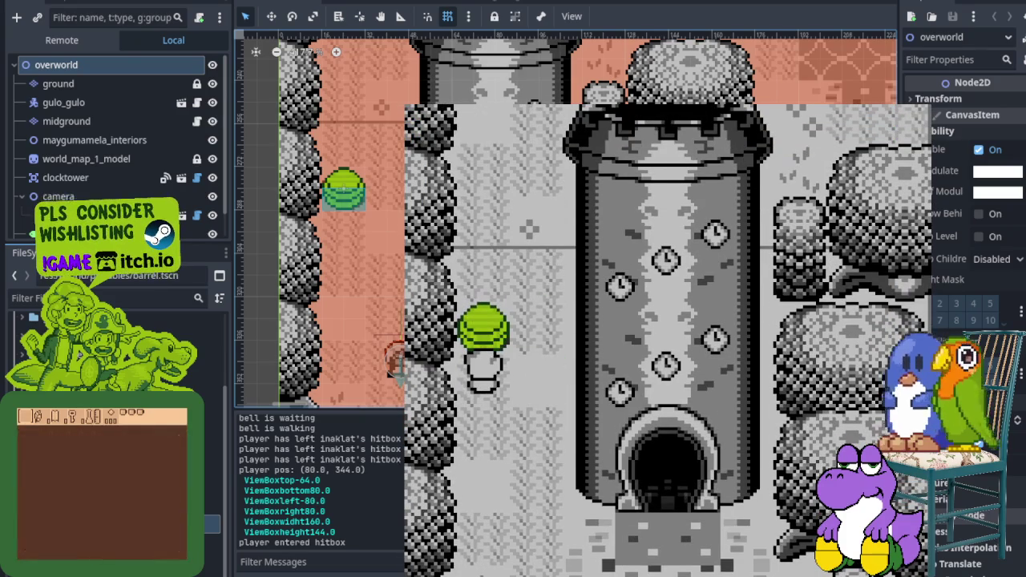
key("Up")
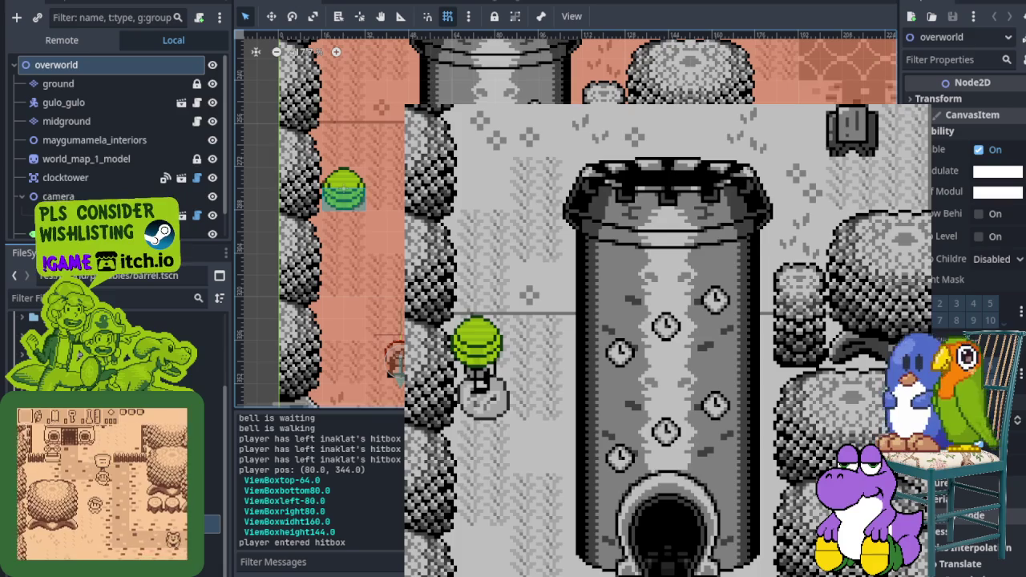
key("Right")
key("Left")
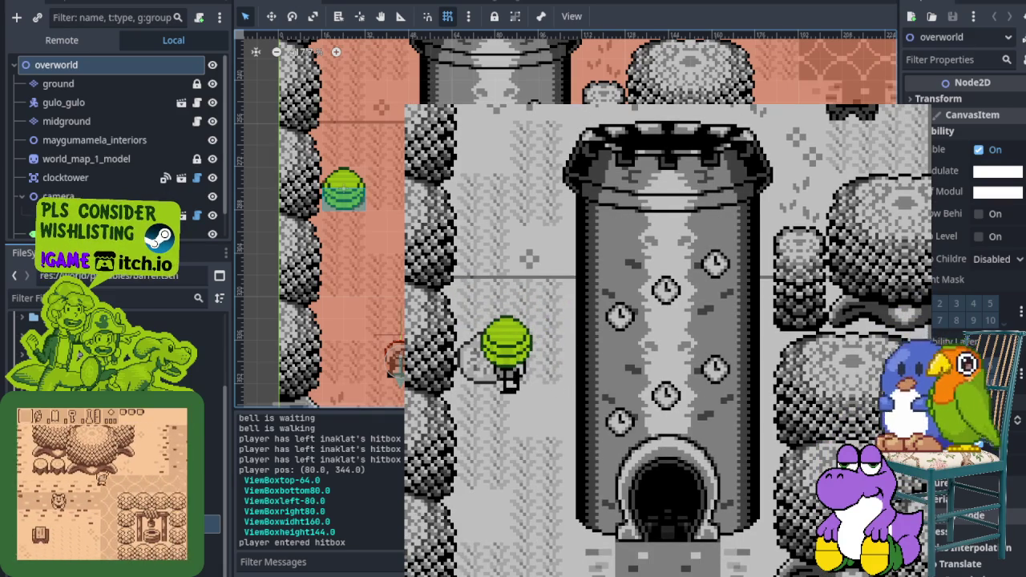
key("F8")
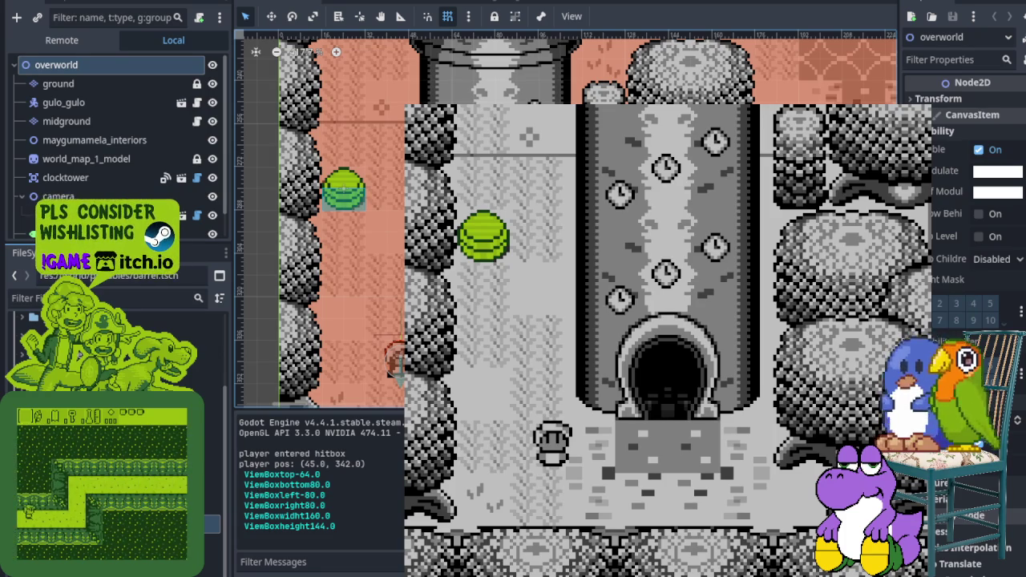
Step: In the rerun, walk beside the green barrel, pick it up with Z, and stop the game
key("Up")
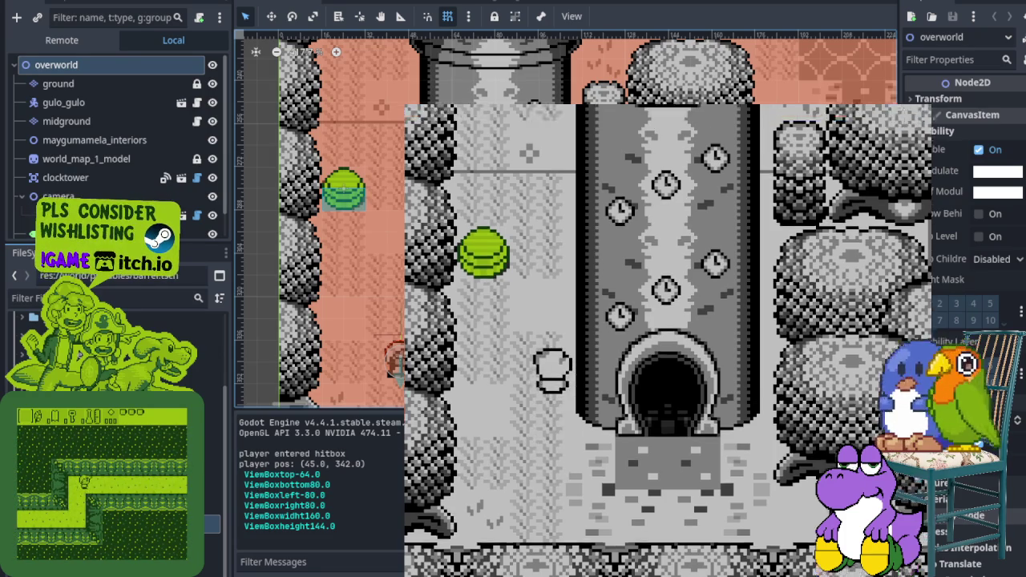
key("Left")
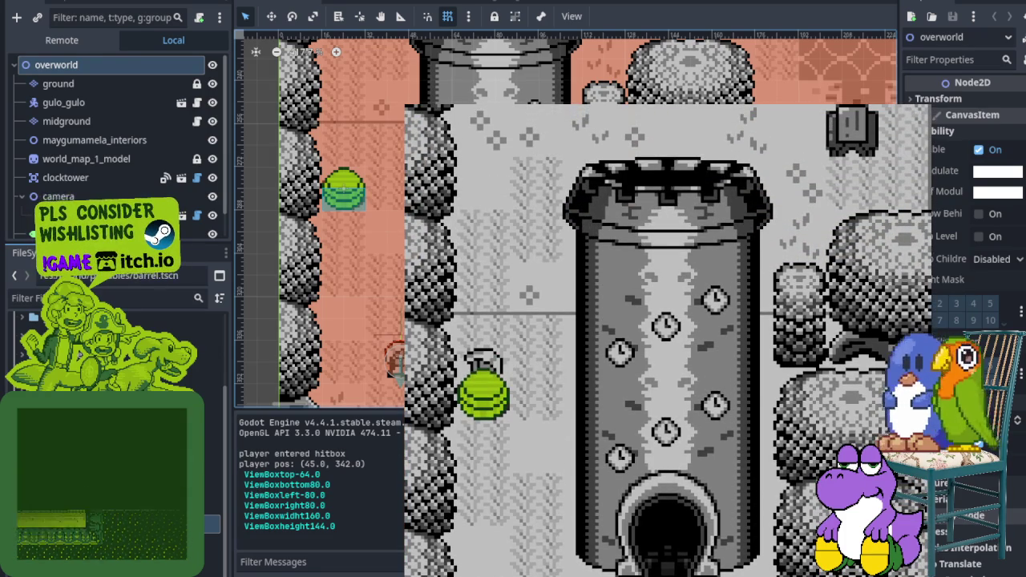
key("z")
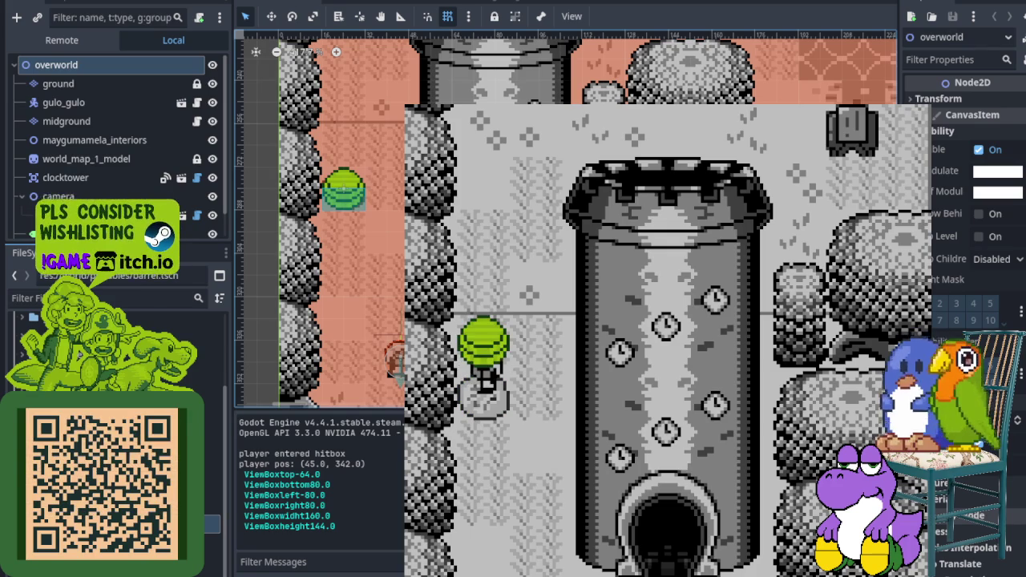
key("F8")
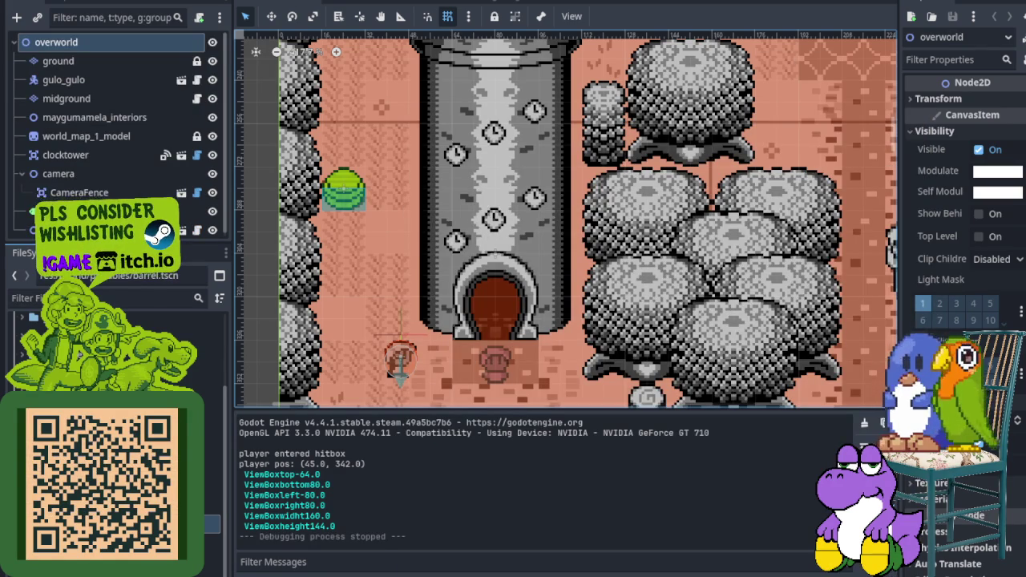
Step: Save the scene, then in the test run walk beside the green barrel and swing the sword
key("ctrl+s")
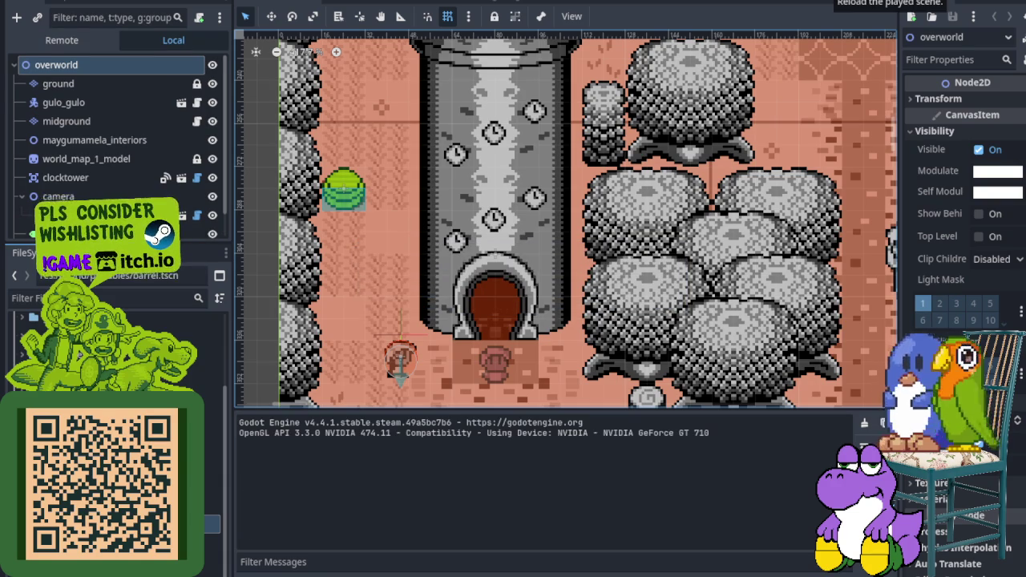
key("Left")
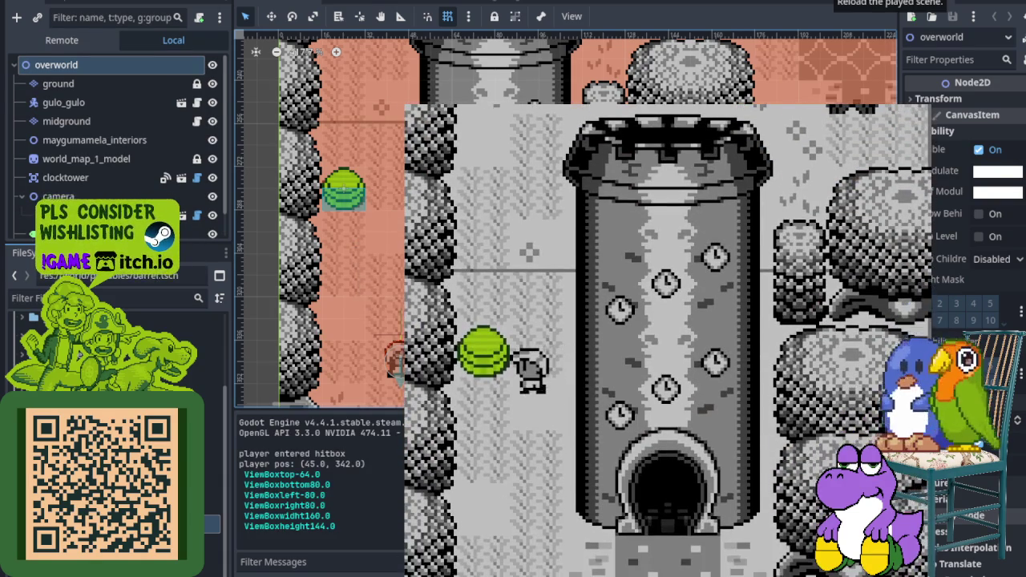
key("x")
key("x")
key("x")
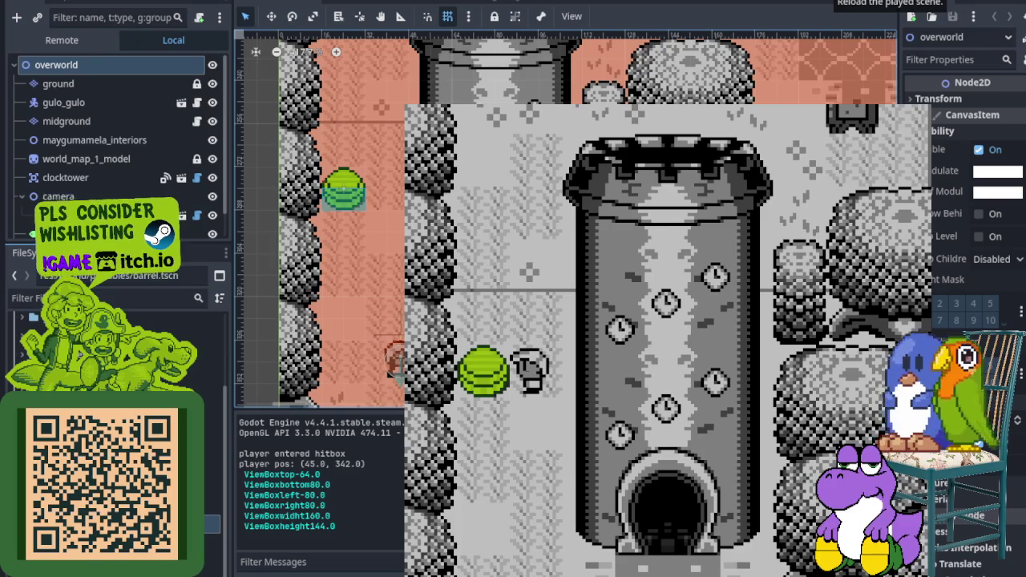
key("Up")
key("Left")
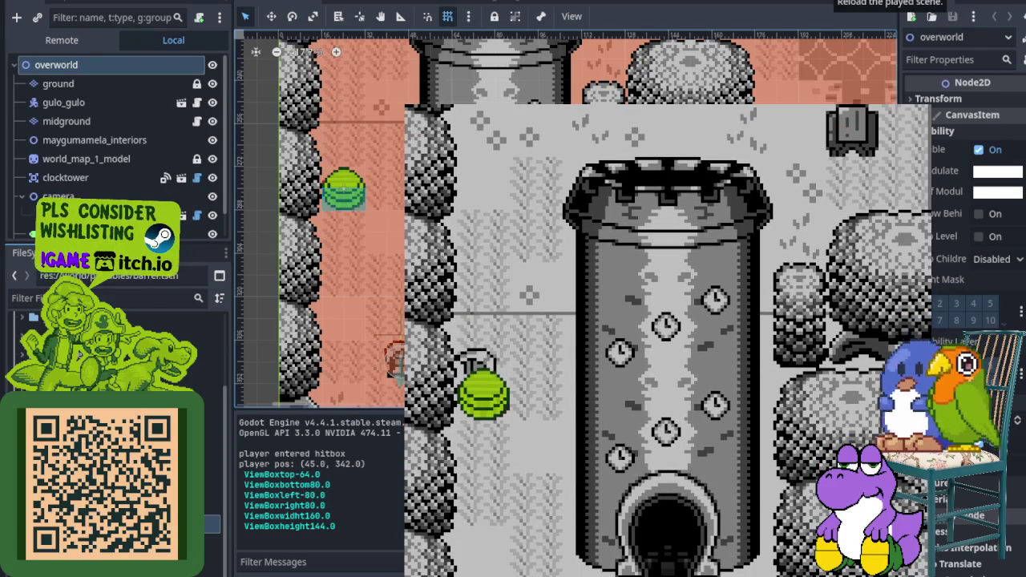
Step: Lift the green barrel with Z, carry it up and right, then stop the game and save
key("z")
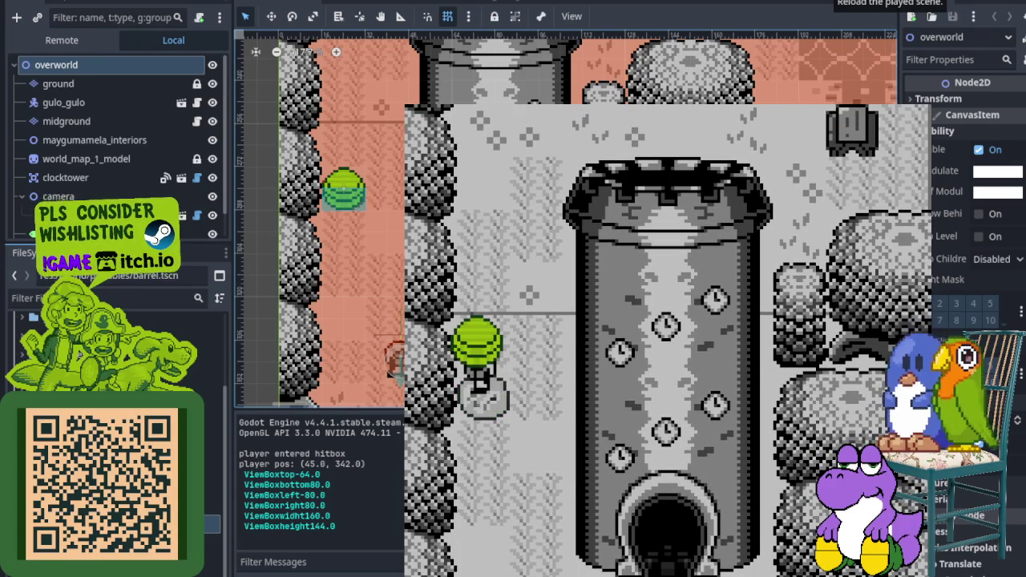
key("Right")
key("Up")
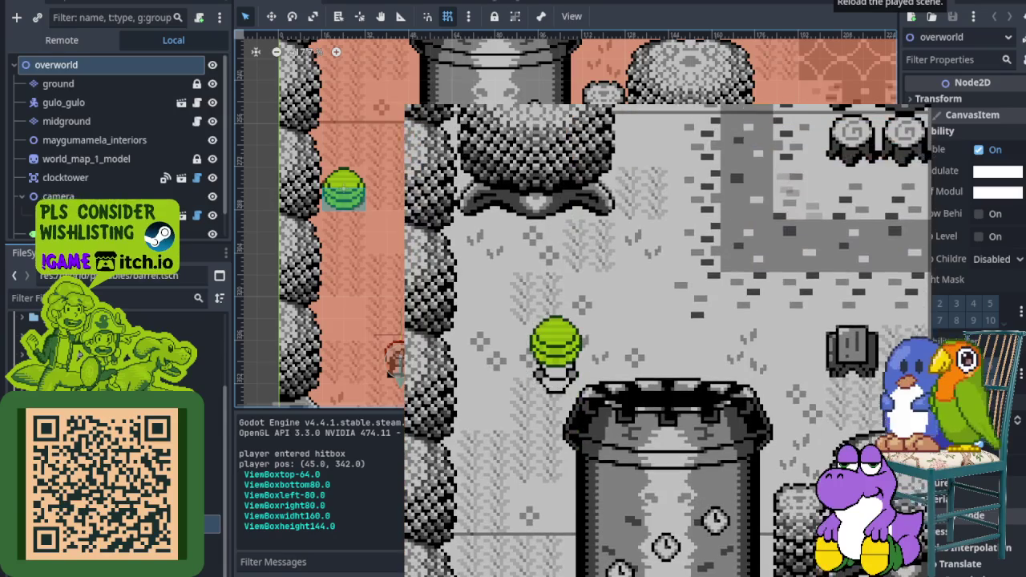
key("F8")
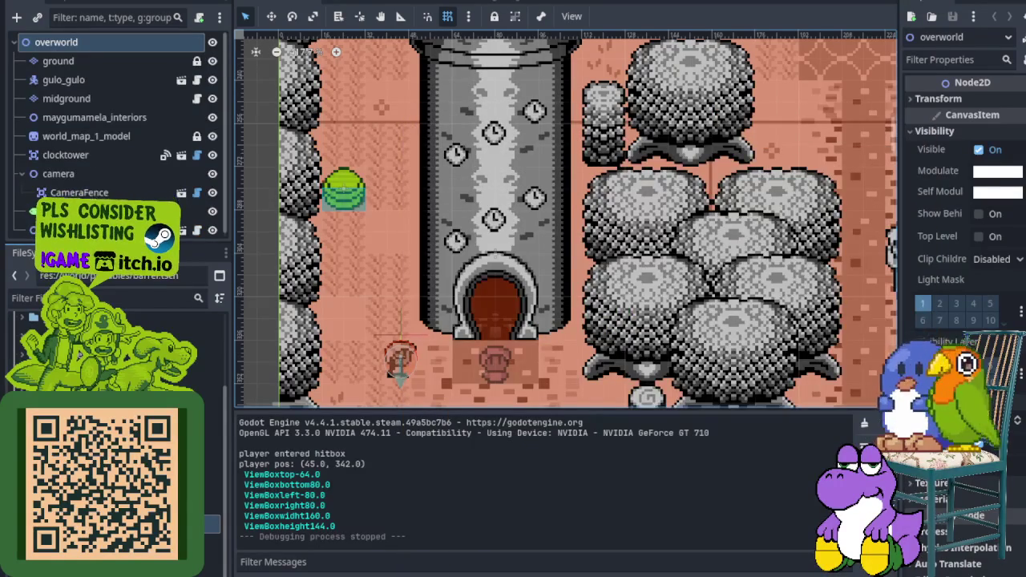
key("ctrl+s")
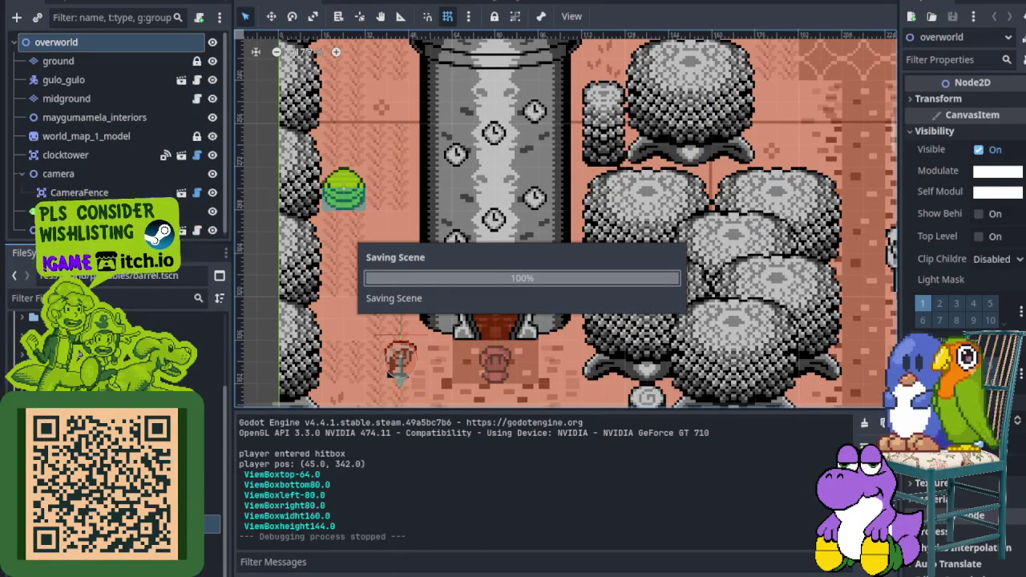
key("F6")
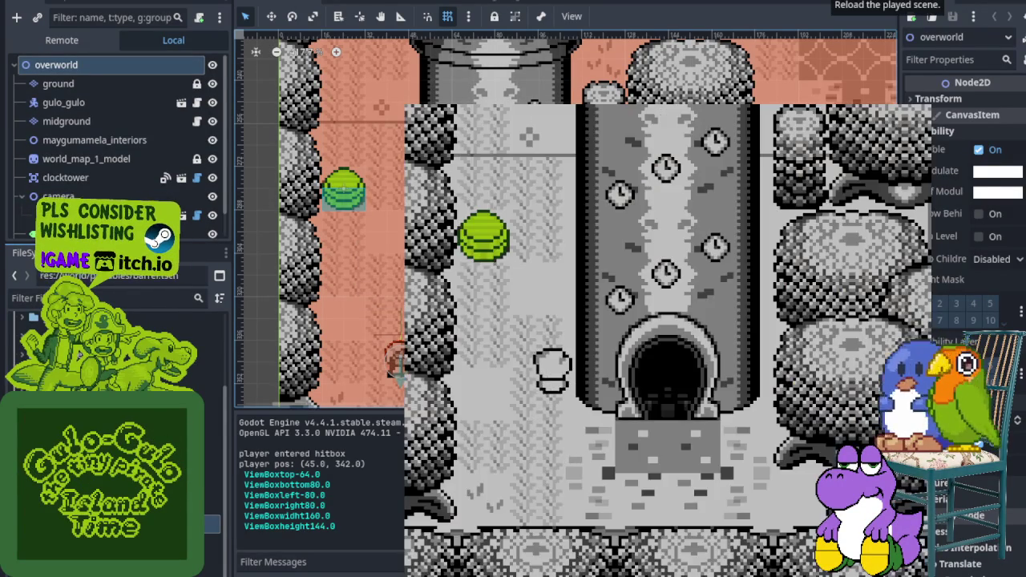
key("Left")
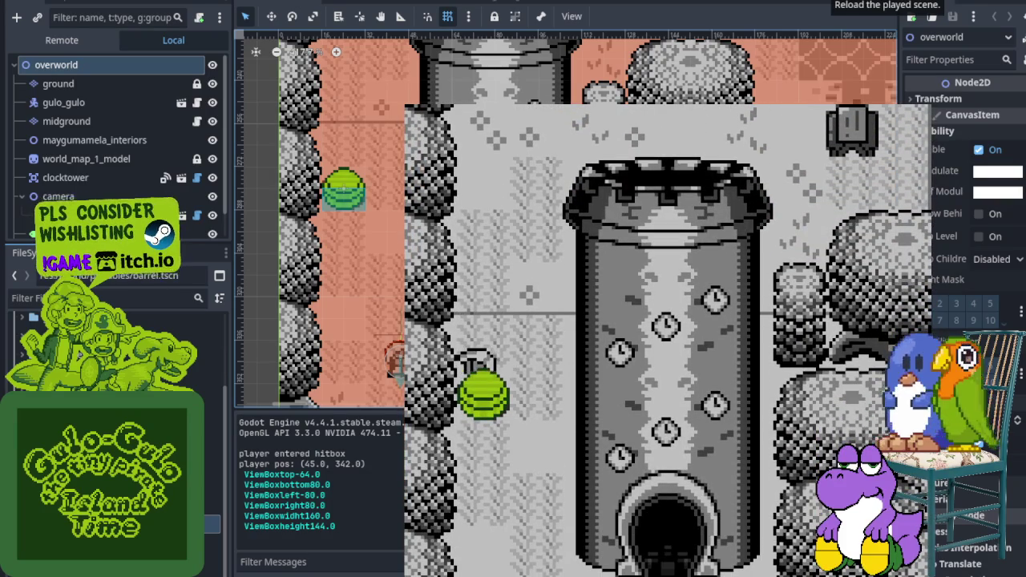
key("x")
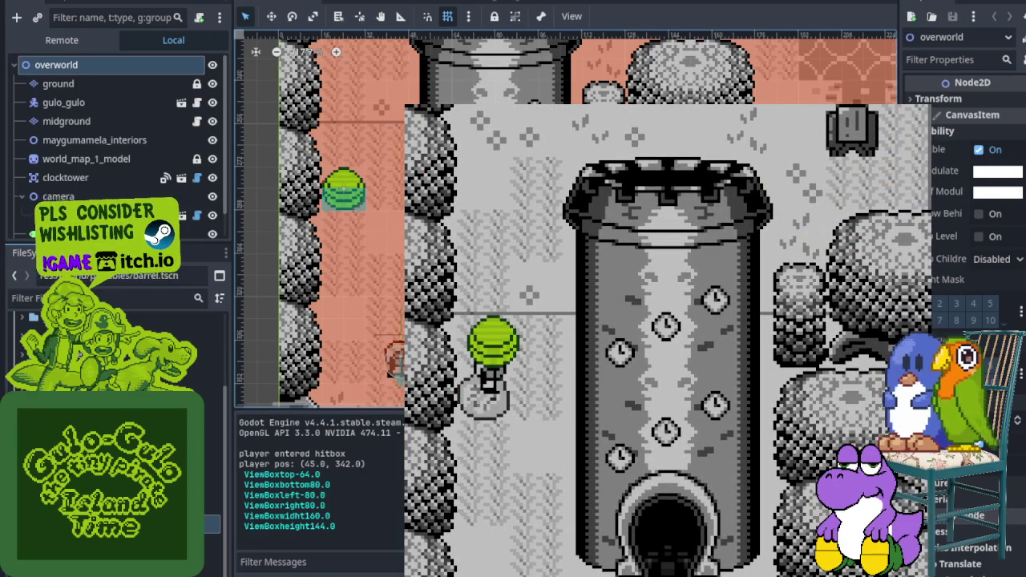
key("F5")
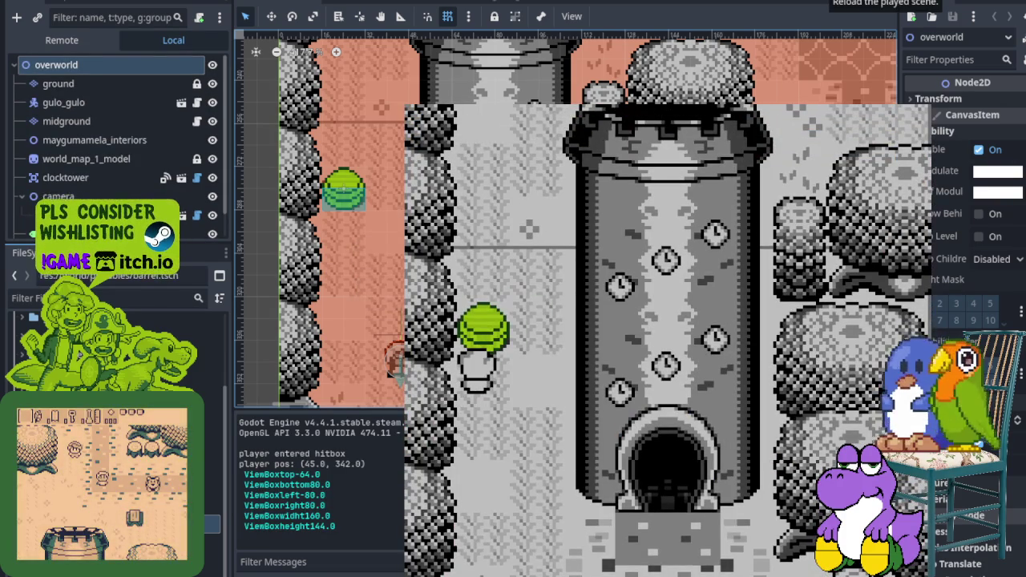
key("Down")
key("Right")
key("Left")
key("Up")
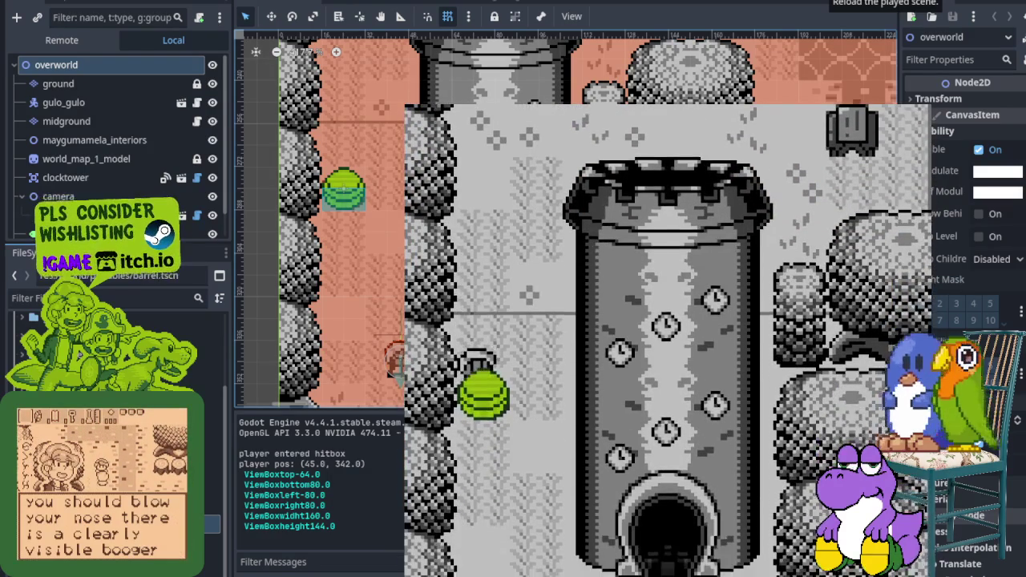
key("Down")
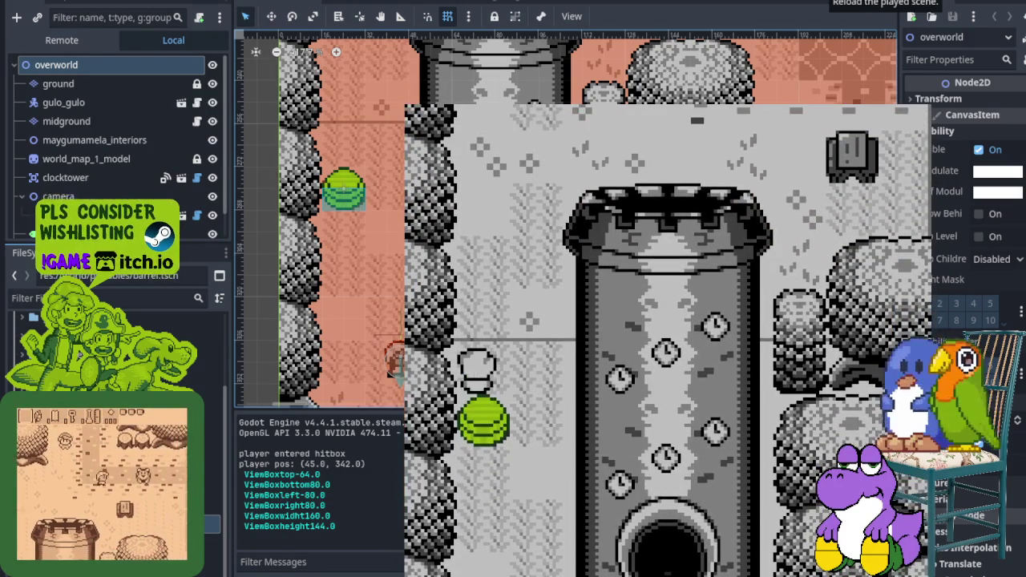
key("Up")
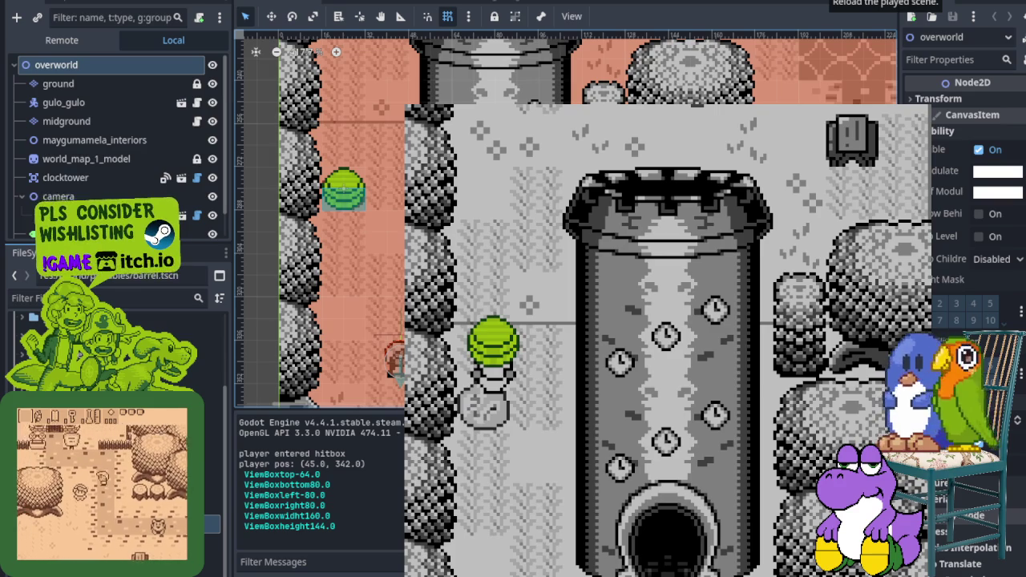
key("Up")
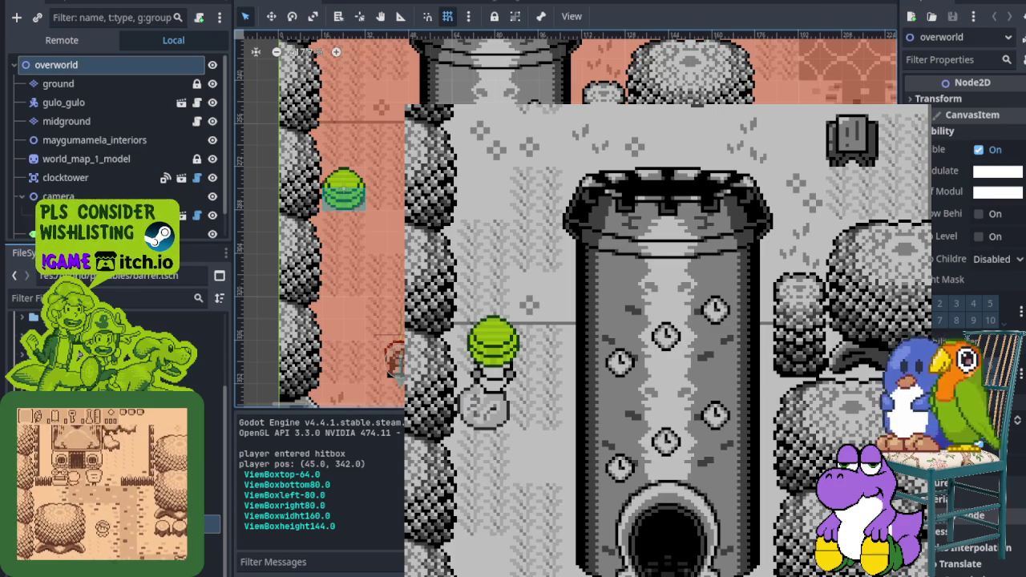
key("F8")
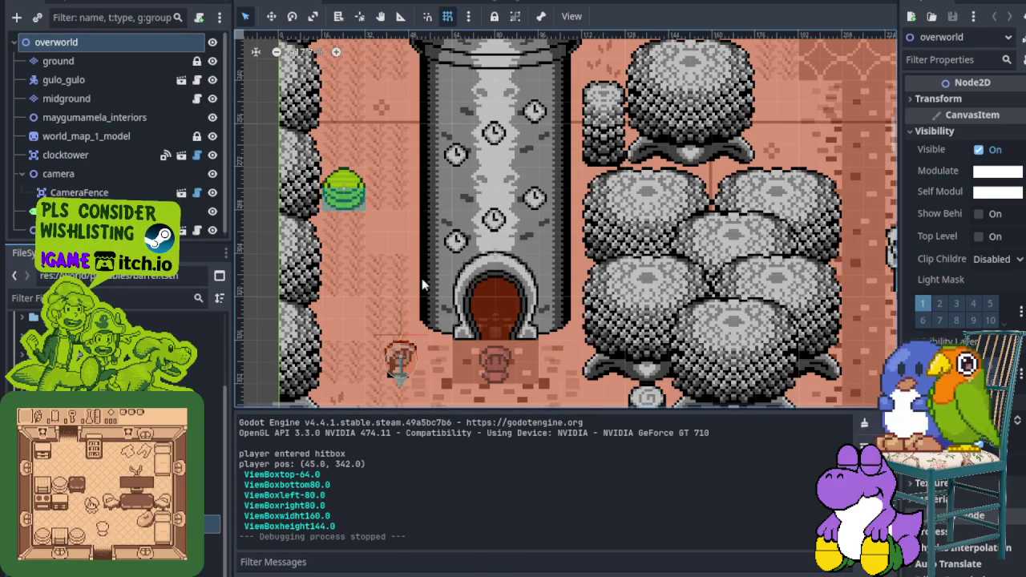
scroll(422, 282, "down", 5)
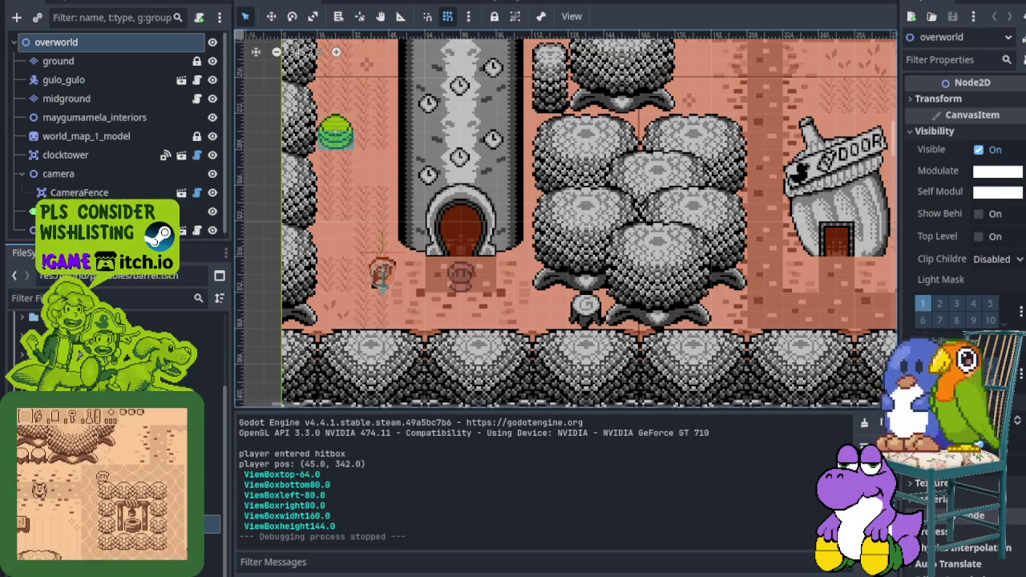
scroll(251, 280, "left", 5)
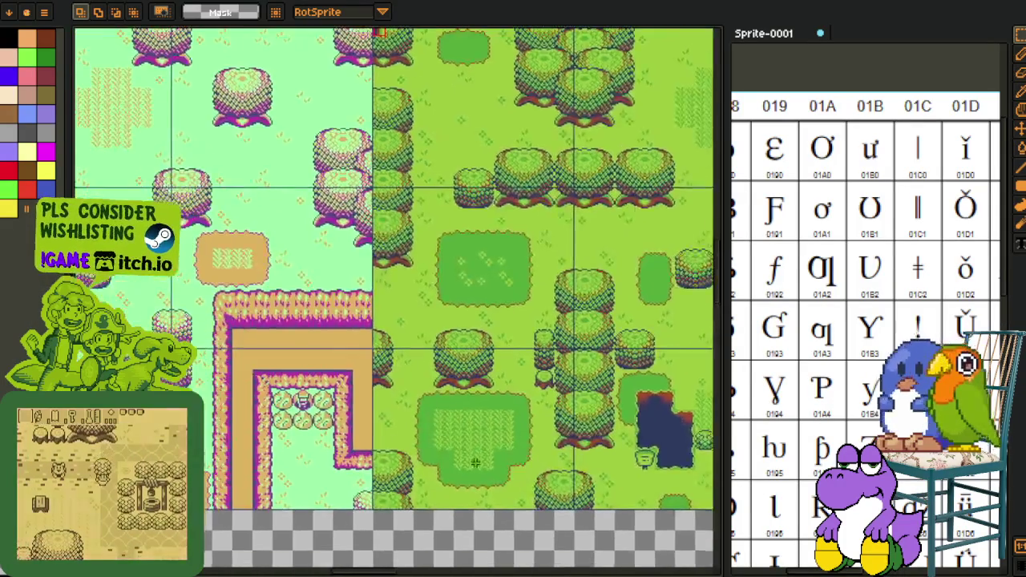
scroll(266, 375, "up", 2)
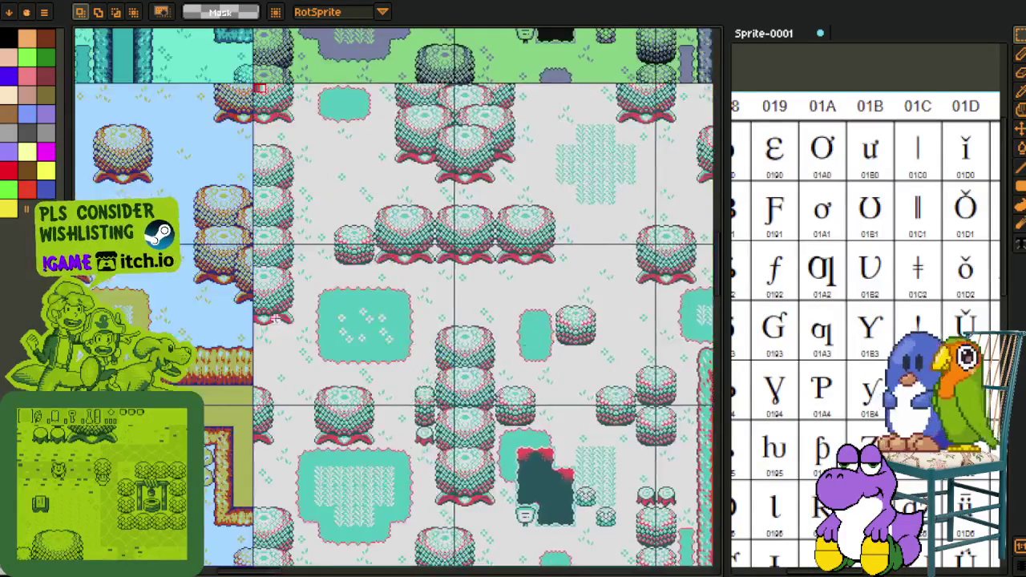
scroll(352, 387, "up", 10)
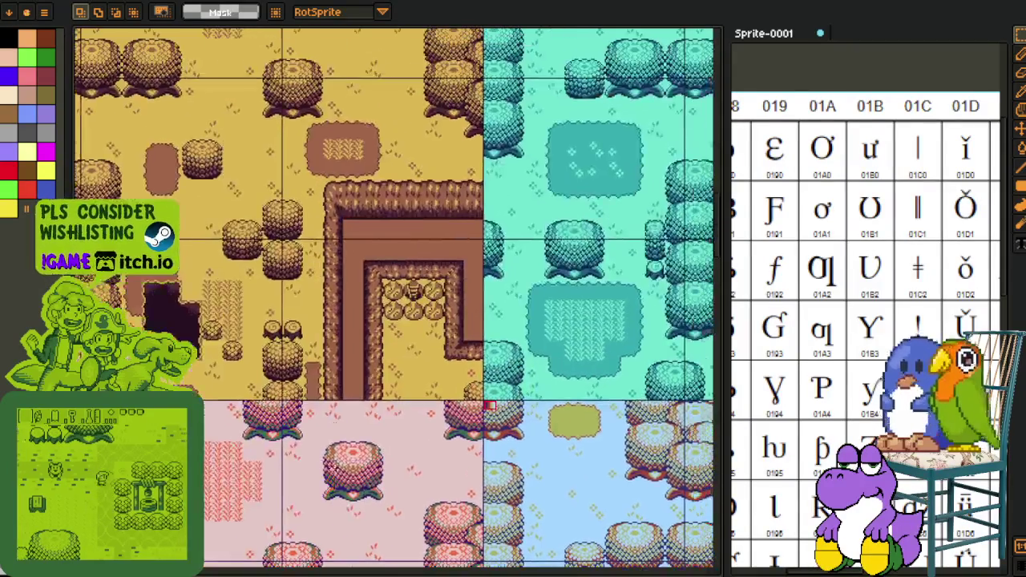
scroll(345, 388, "right", 6)
scroll(343, 388, "up", 10)
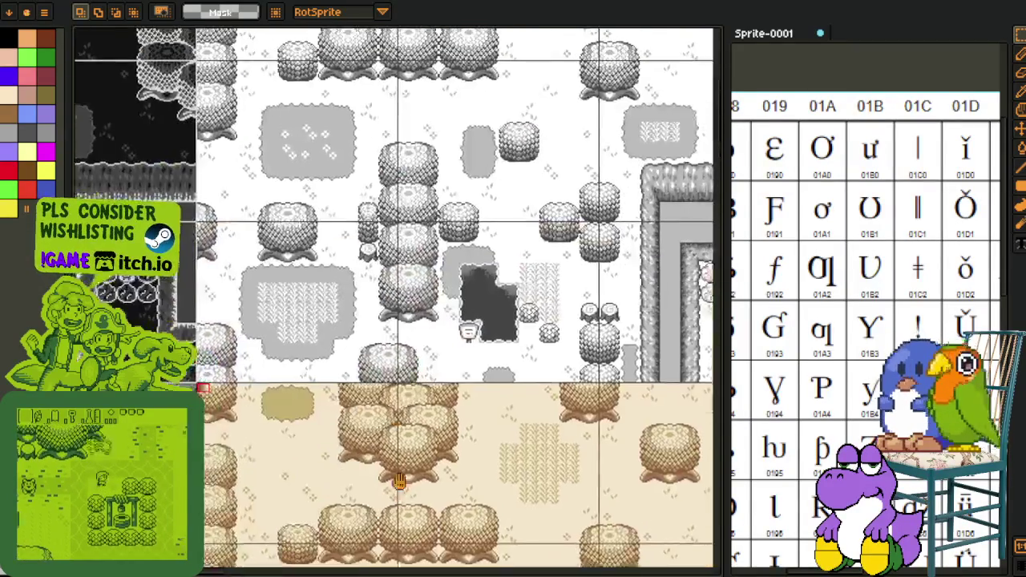
scroll(315, 292, "right", 6)
scroll(316, 293, "down", 5)
scroll(315, 293, "right", 10)
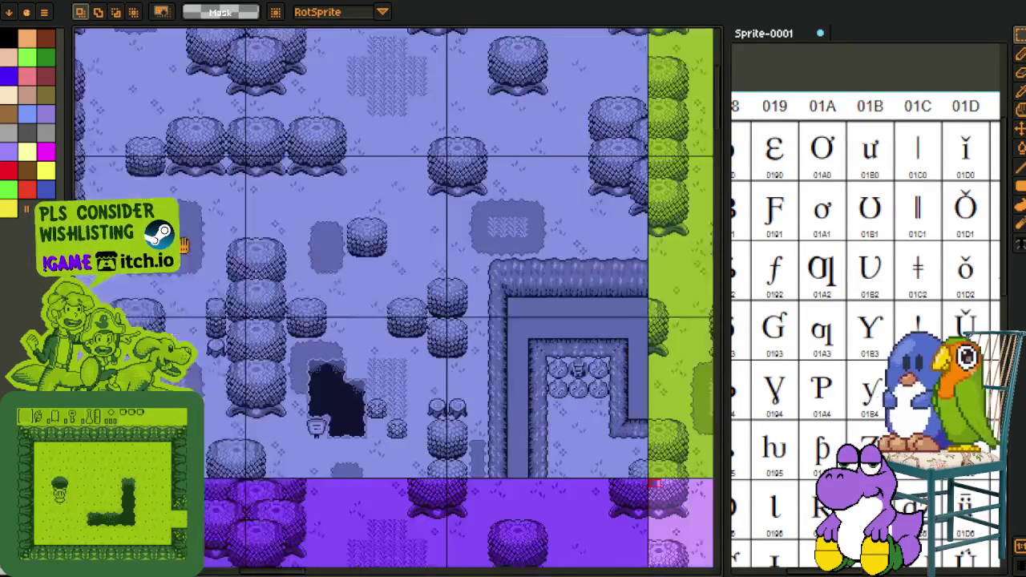
scroll(264, 285, "right", 10)
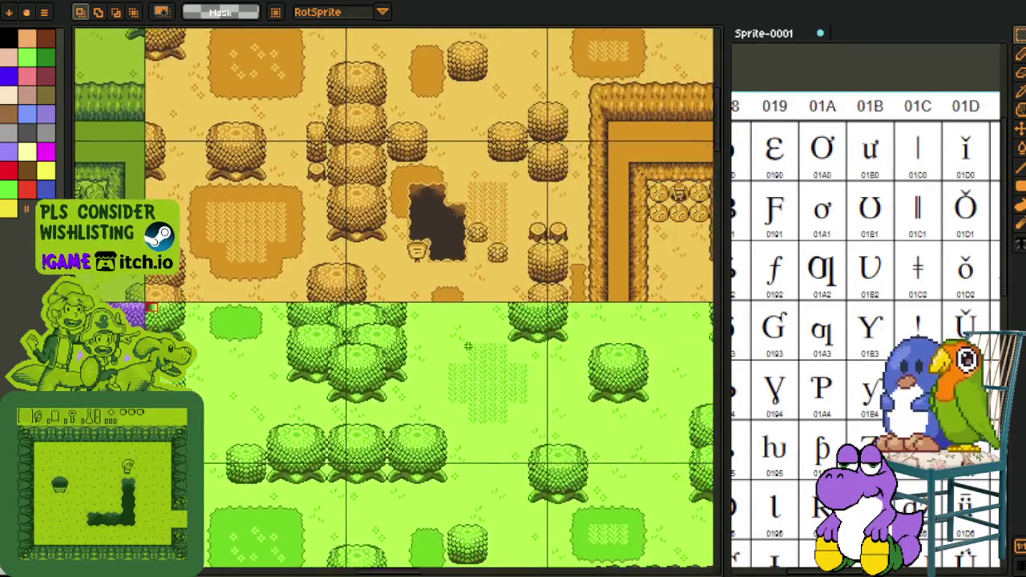
scroll(264, 285, "down", 10)
scroll(306, 234, "down", 10)
scroll(306, 234, "right", 10)
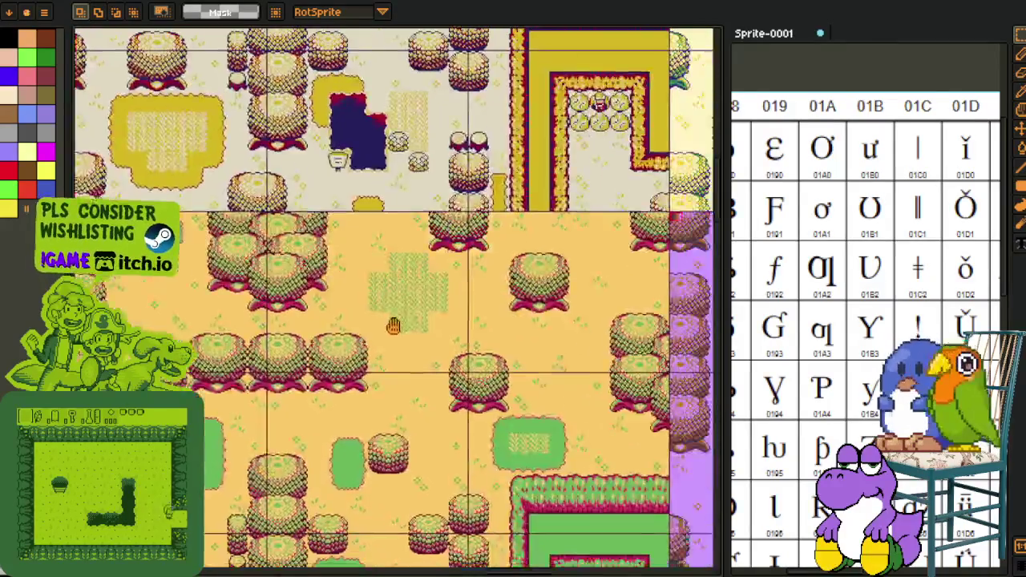
scroll(306, 235, "down", 10)
scroll(307, 234, "right", 10)
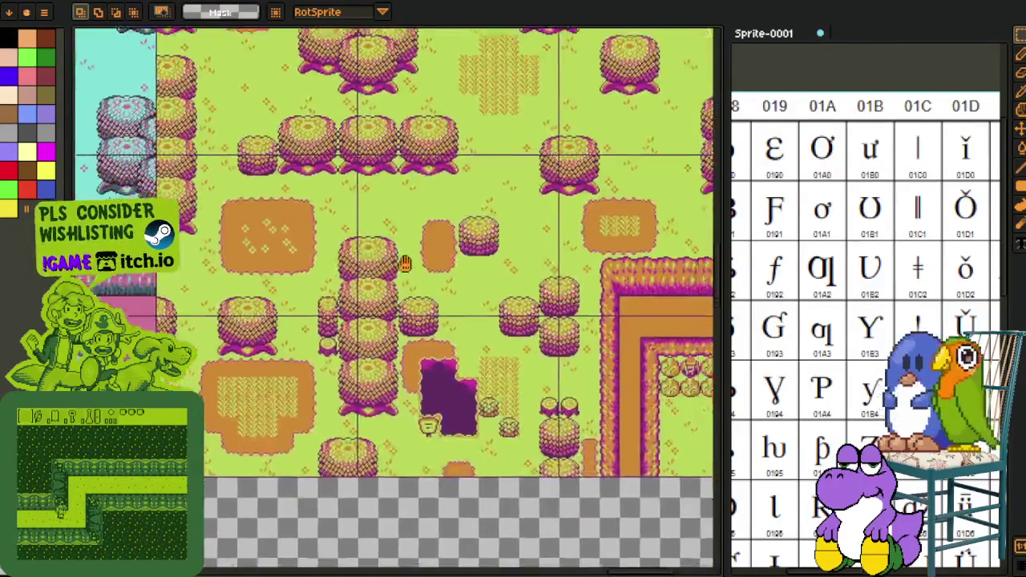
scroll(382, 477, "up", 10)
scroll(382, 477, "left", 7)
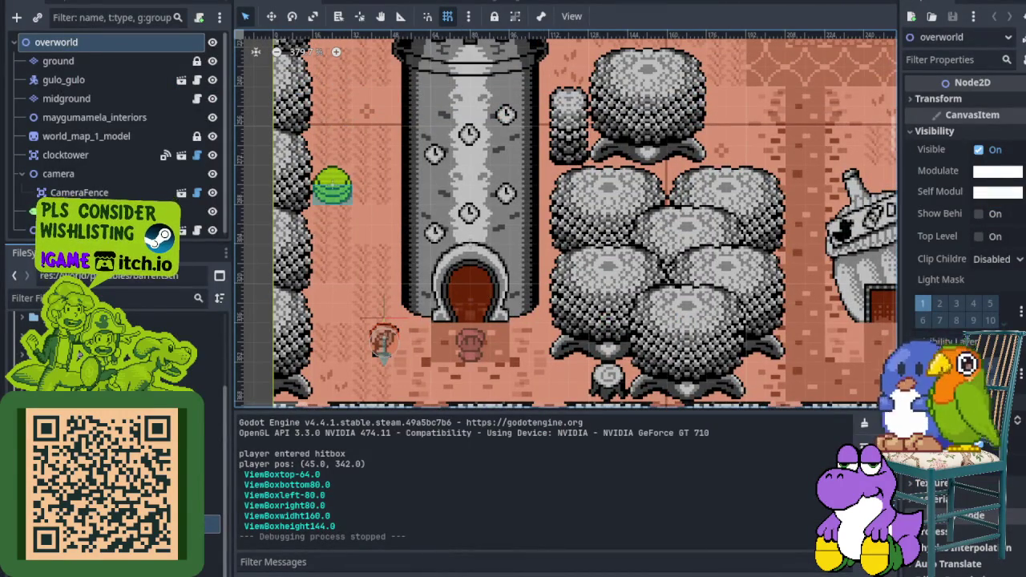
Step: Open the gulo_gulo player scene's script and hide the output panel to enlarge the code
scroll(440, 285, "right", 2)
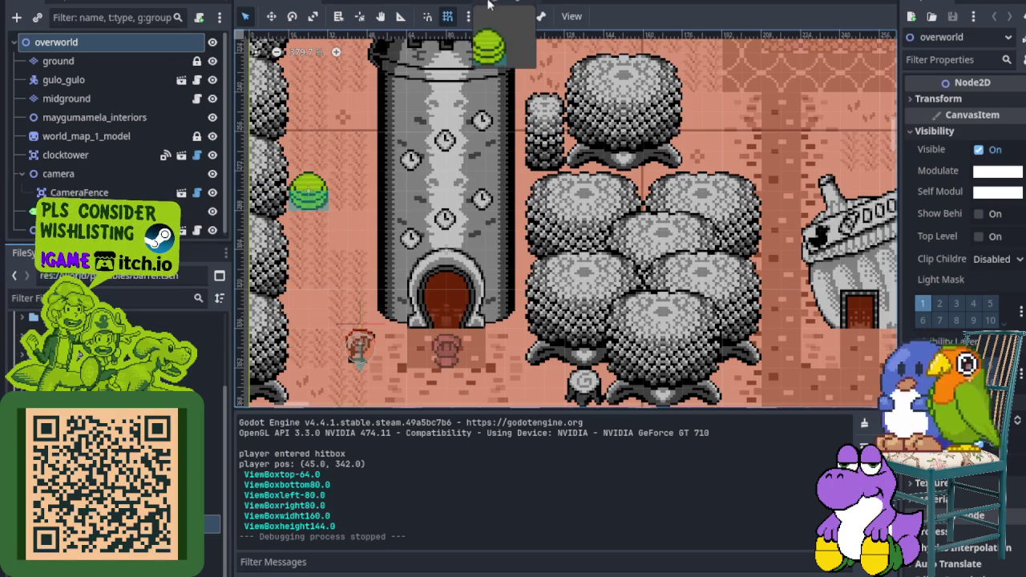
left_click(489, 5)
key("ctrl+F2")
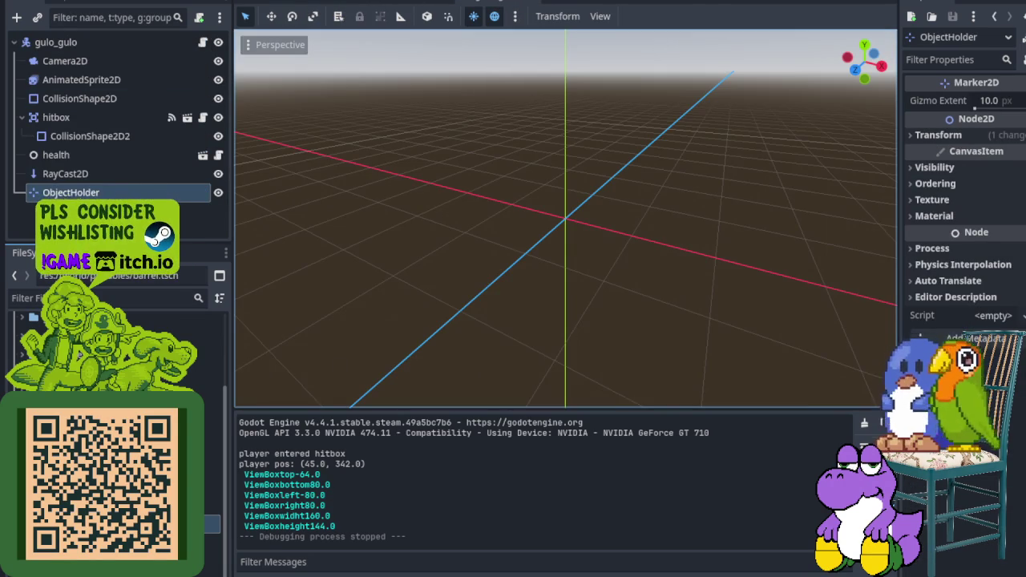
key("ctrl+F3")
key("ctrl+j")
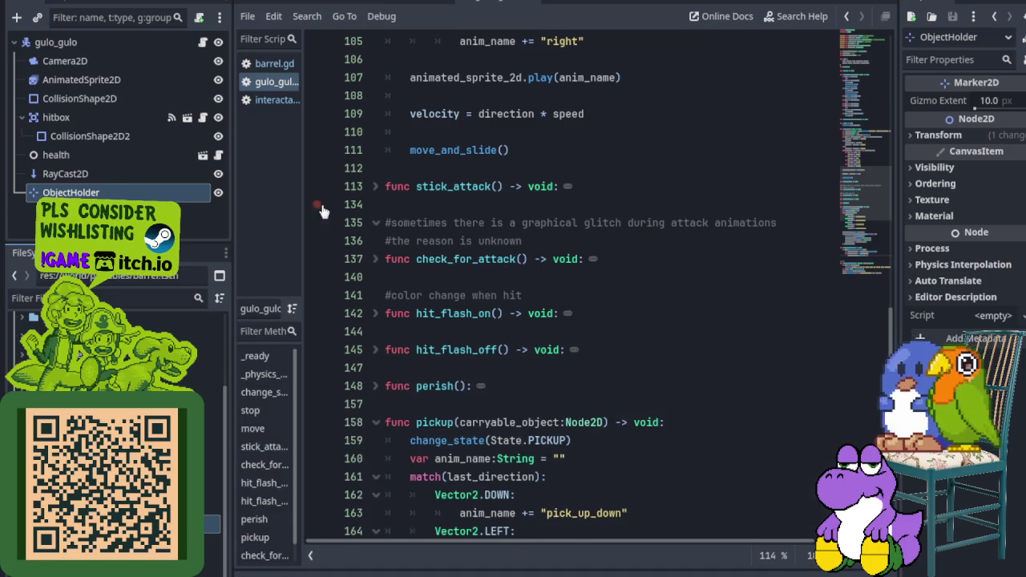
Step: Fold and unfold check_for_interact and push_to_location, then collapse pickup() and scroll up toward move()
scroll(561, 281, "down", 10)
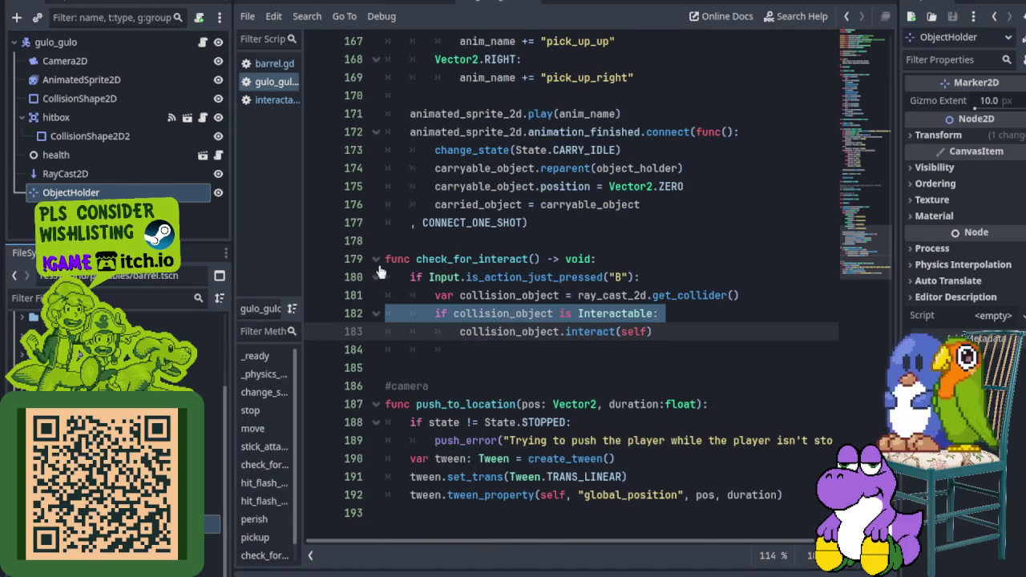
left_click(376, 259)
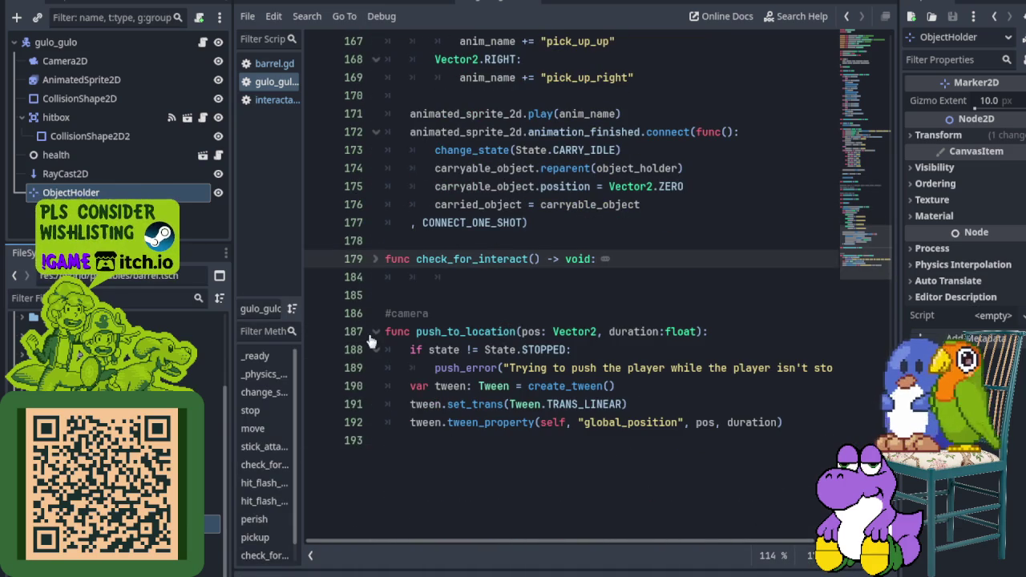
left_click(375, 331)
left_click(375, 260)
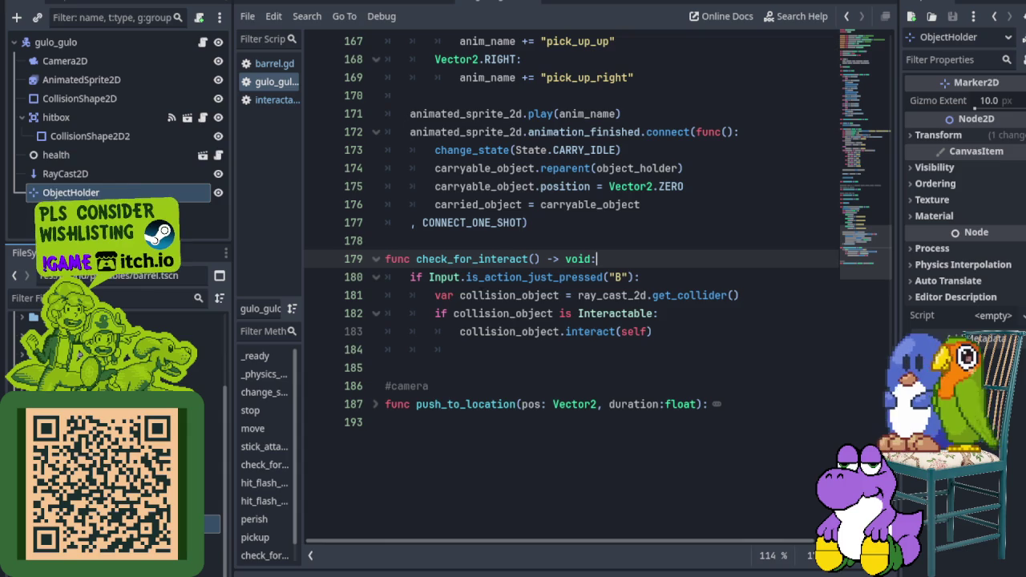
left_click(346, 296)
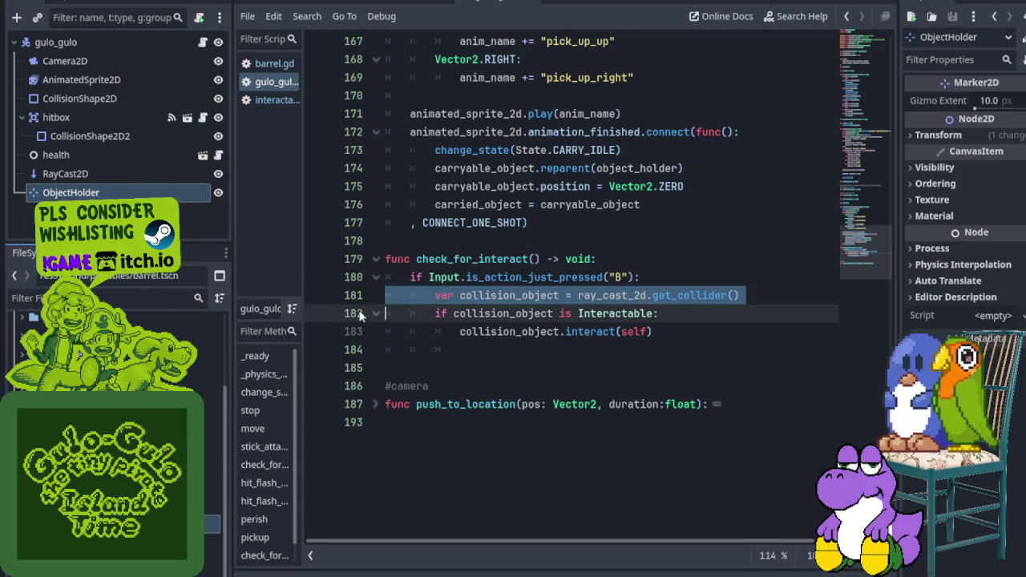
scroll(426, 295, "up", 5)
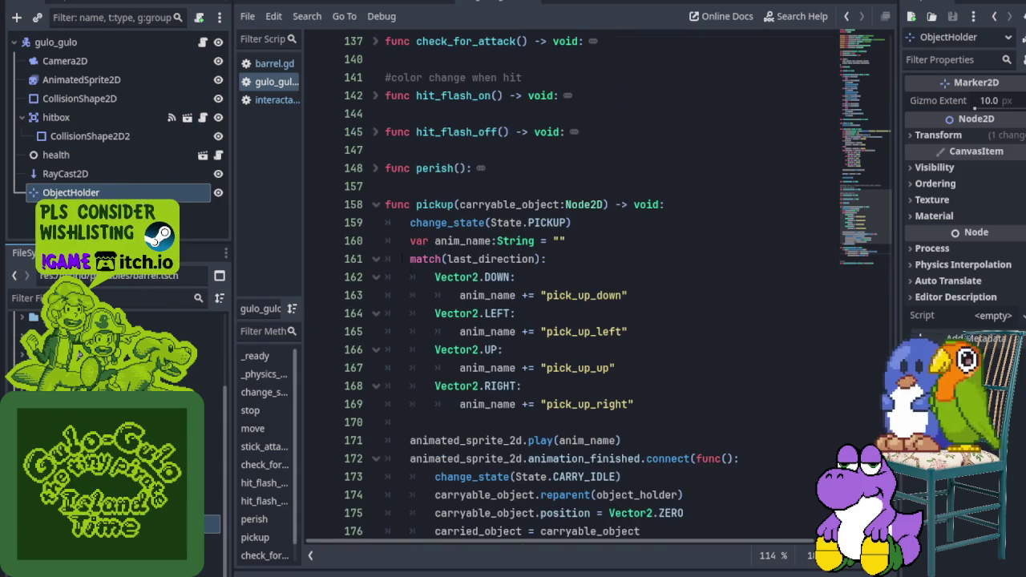
left_click(376, 206)
scroll(382, 240, "up", 8)
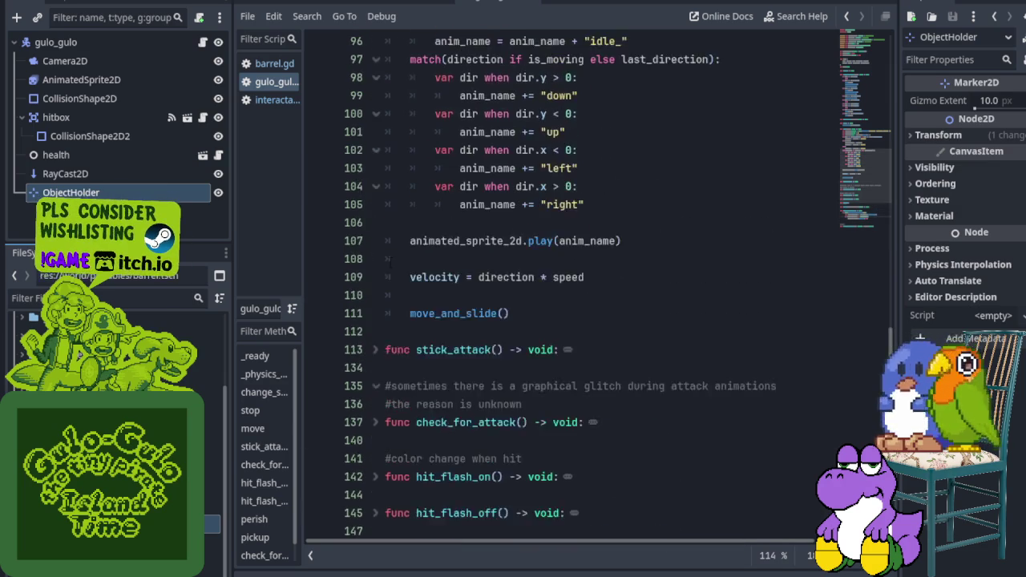
scroll(395, 266, "up", 6)
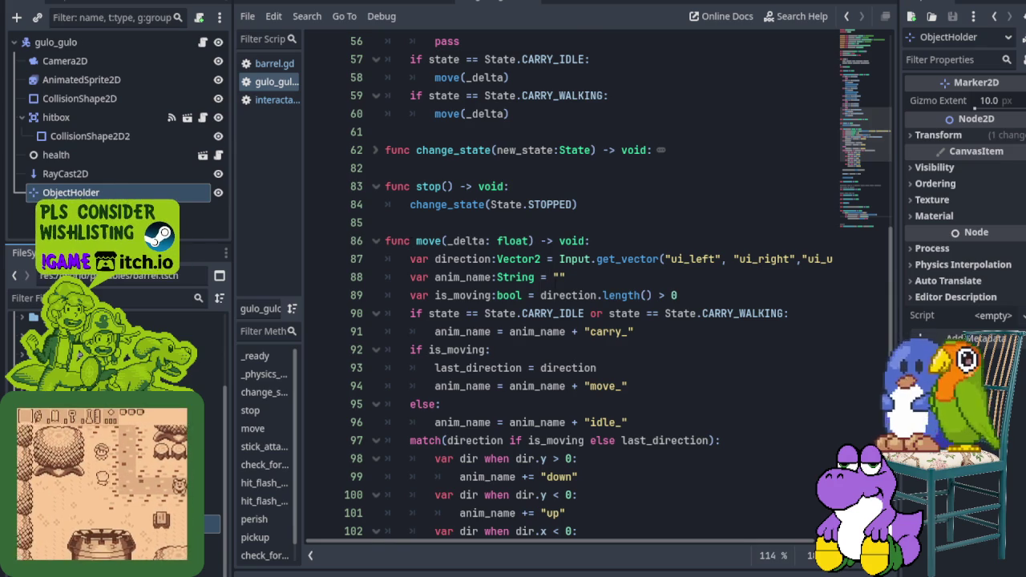
scroll(610, 289, "down", 3)
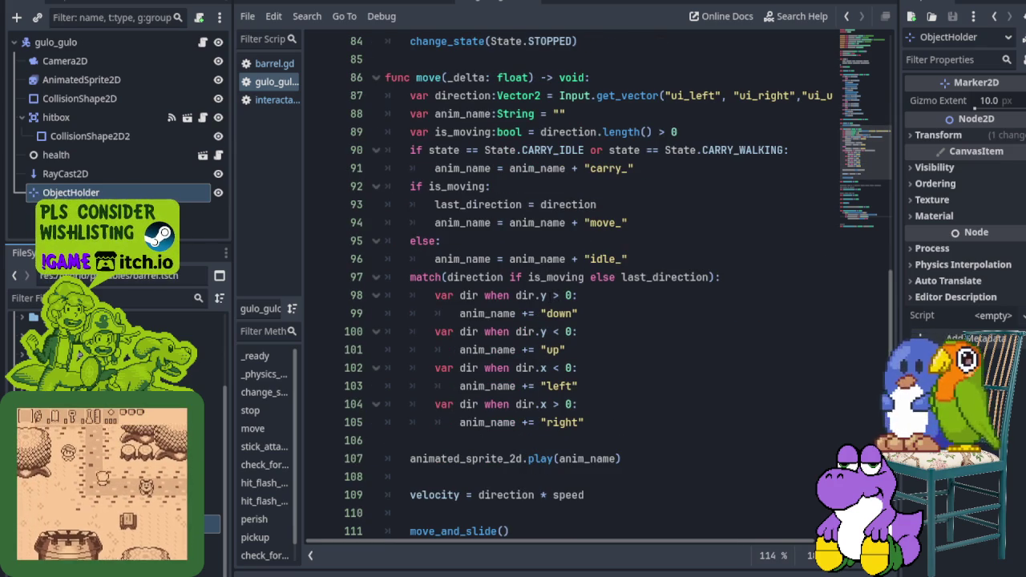
scroll(609, 288, "down", 1)
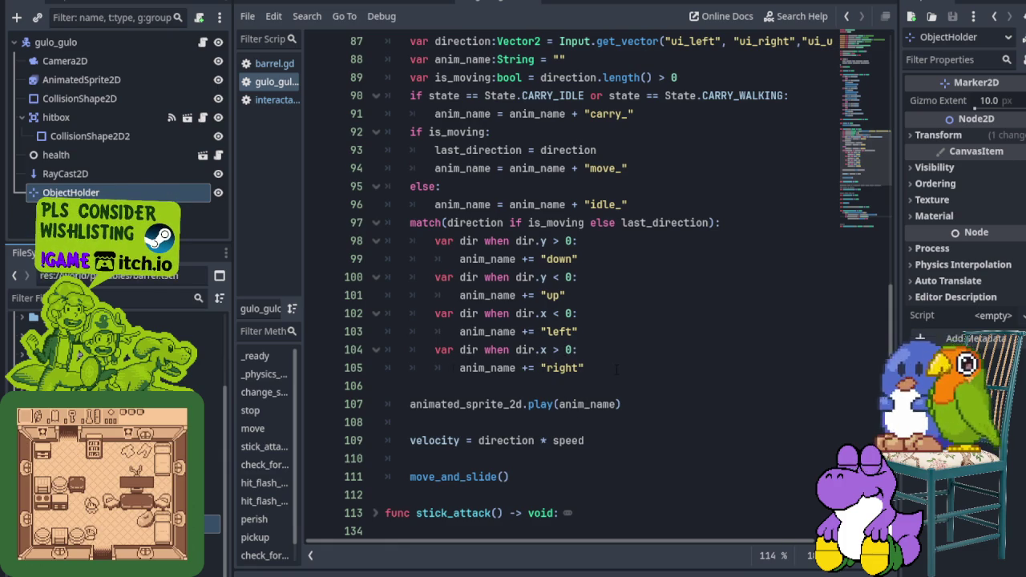
scroll(620, 367, "up", 1)
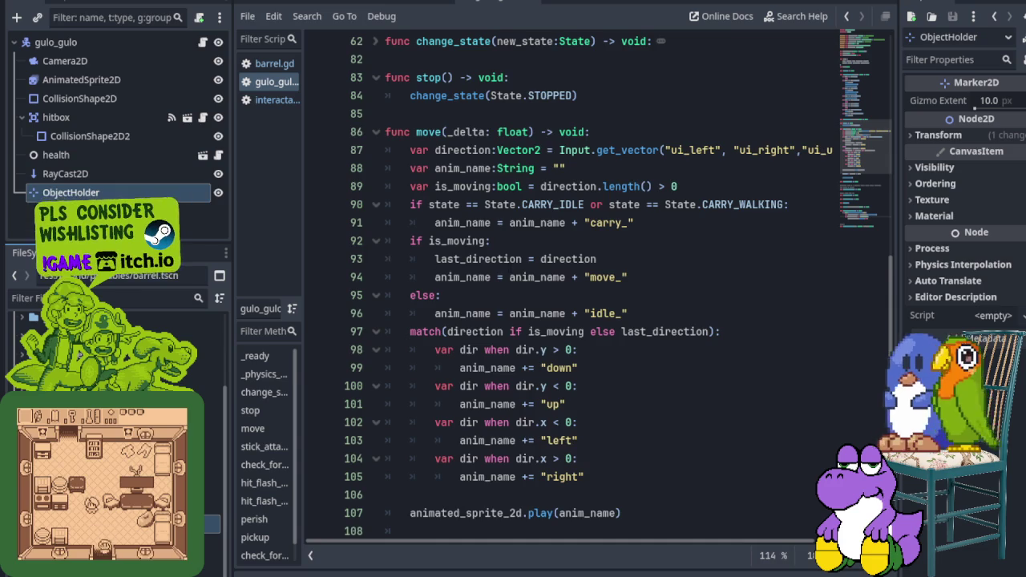
scroll(602, 289, "down", 1)
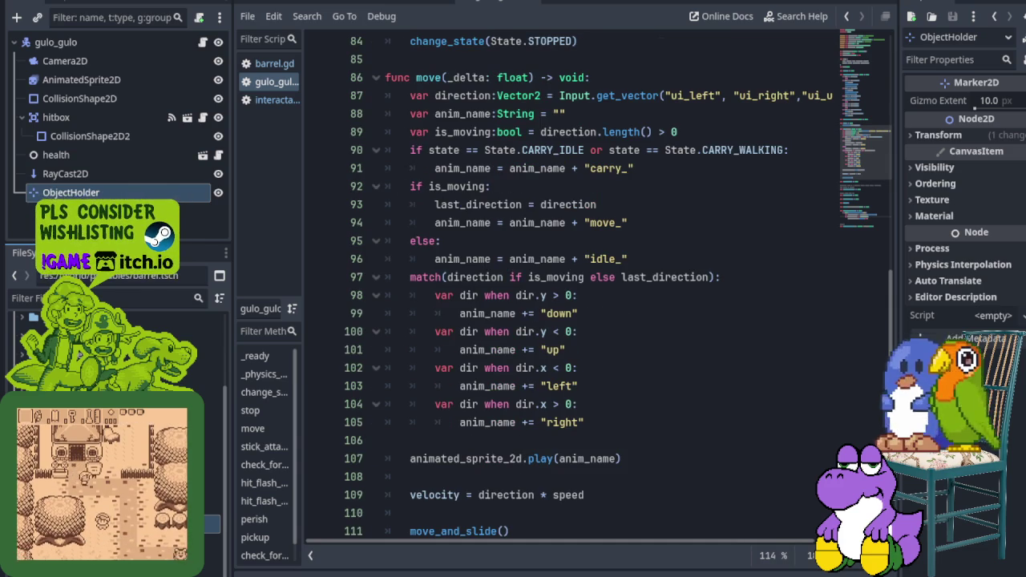
scroll(602, 288, "up", 1)
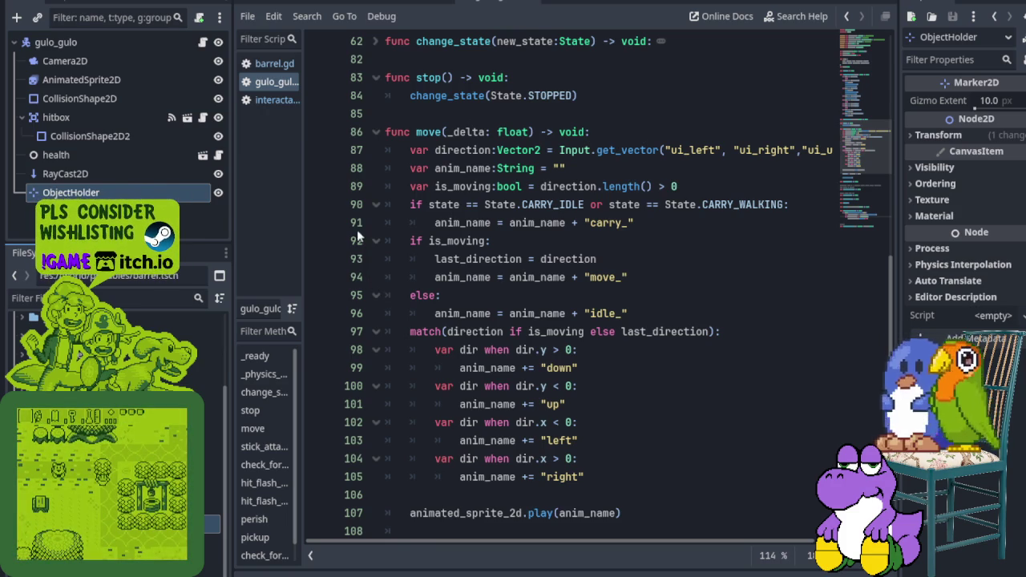
left_click(353, 407)
left_click(354, 442)
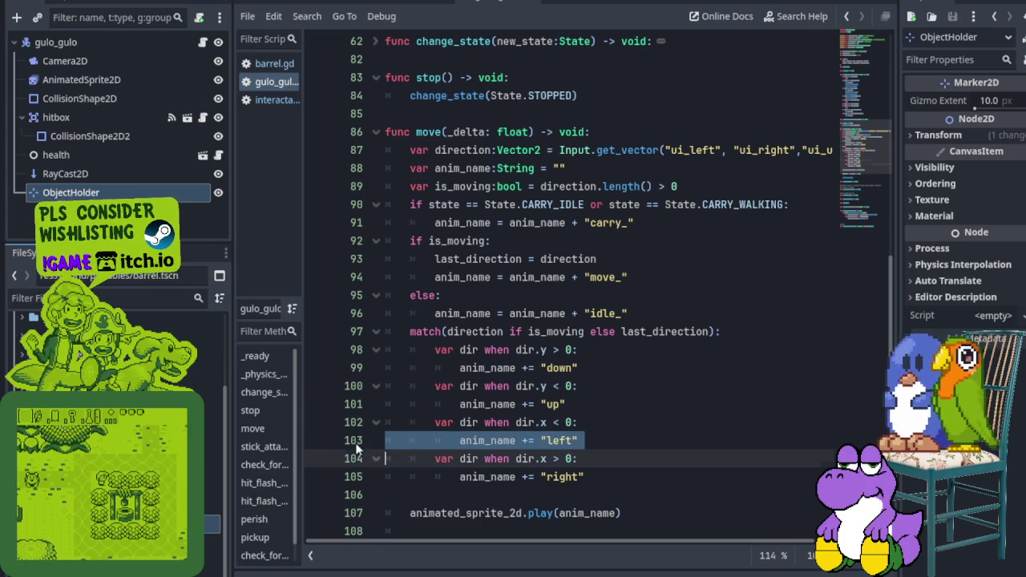
left_click(354, 478)
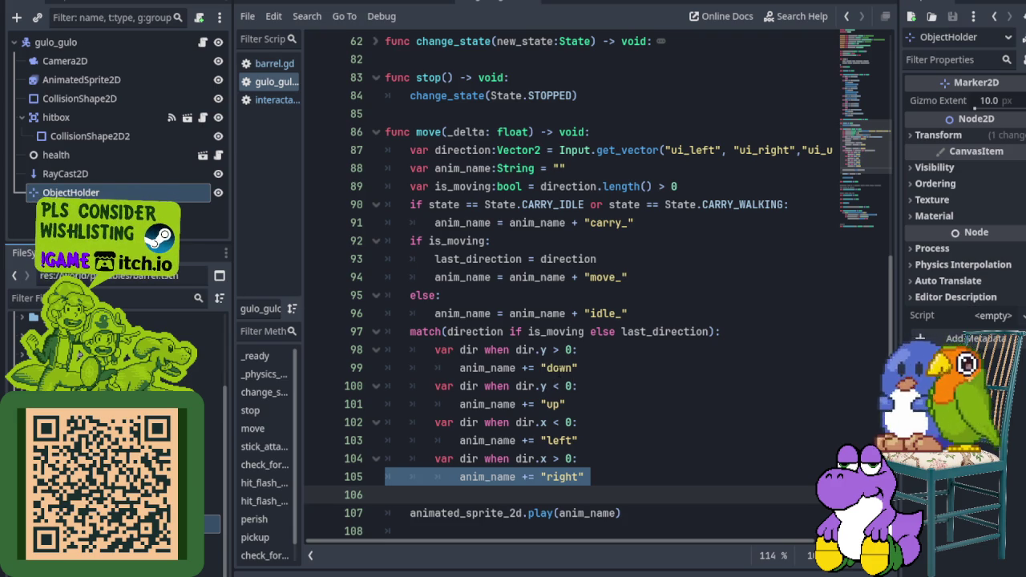
left_click(592, 368)
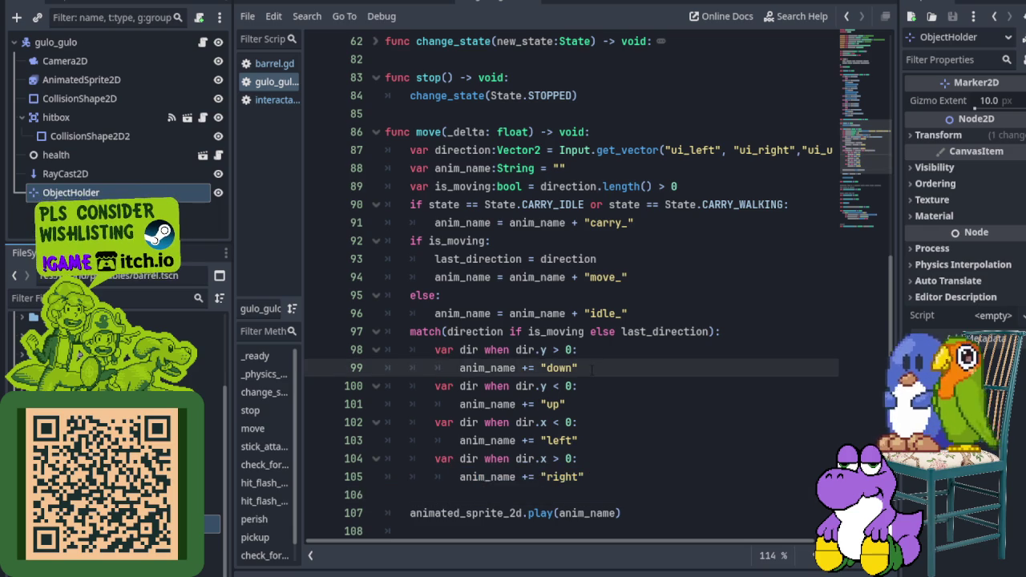
Step: Add blank lines under the down, up, left and right branches in move()
key("Return")
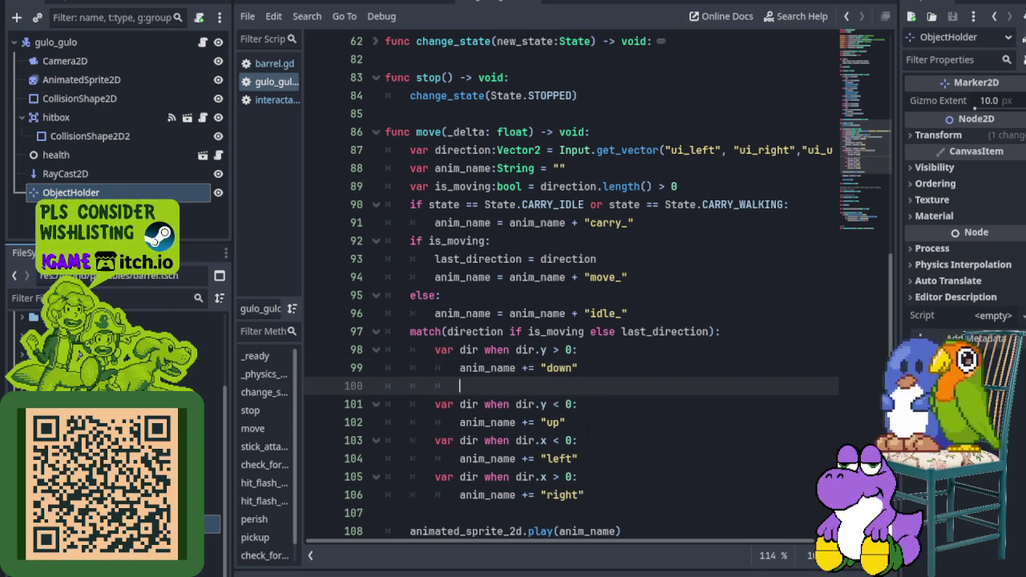
left_click(587, 424)
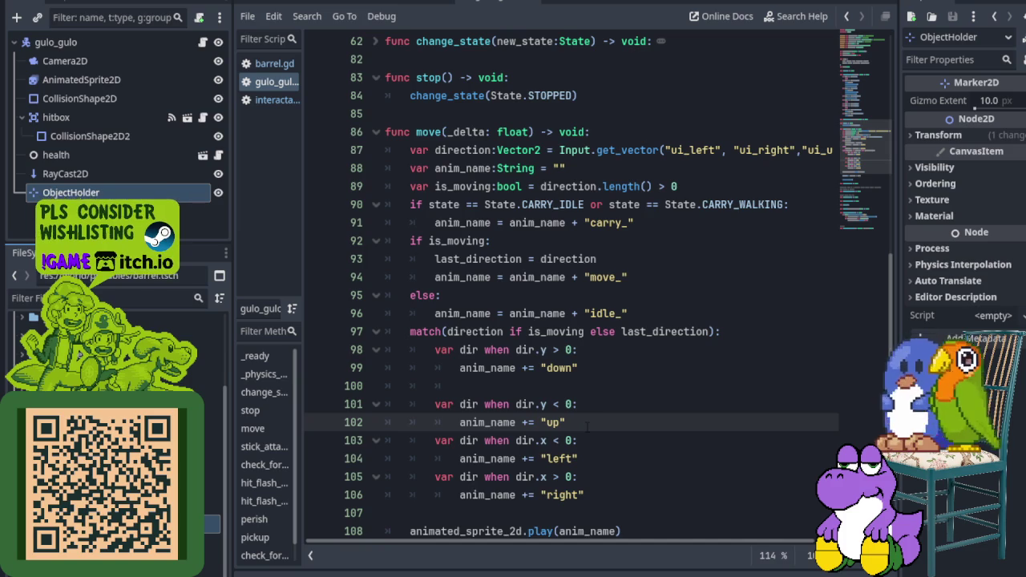
key("Return")
key("Down")
key("Down")
key("End")
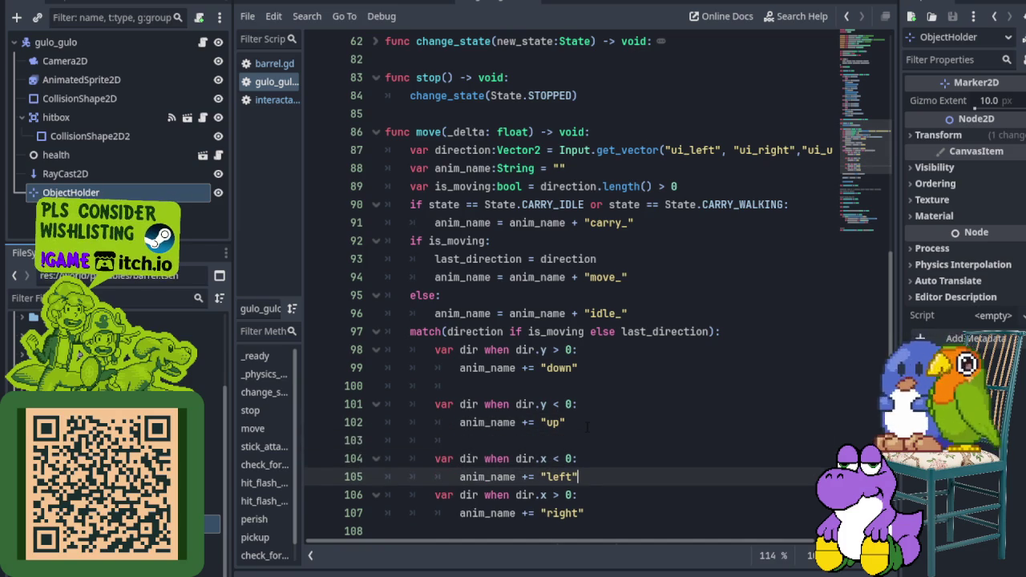
key("Return")
key("Down")
key("Down")
key("Down")
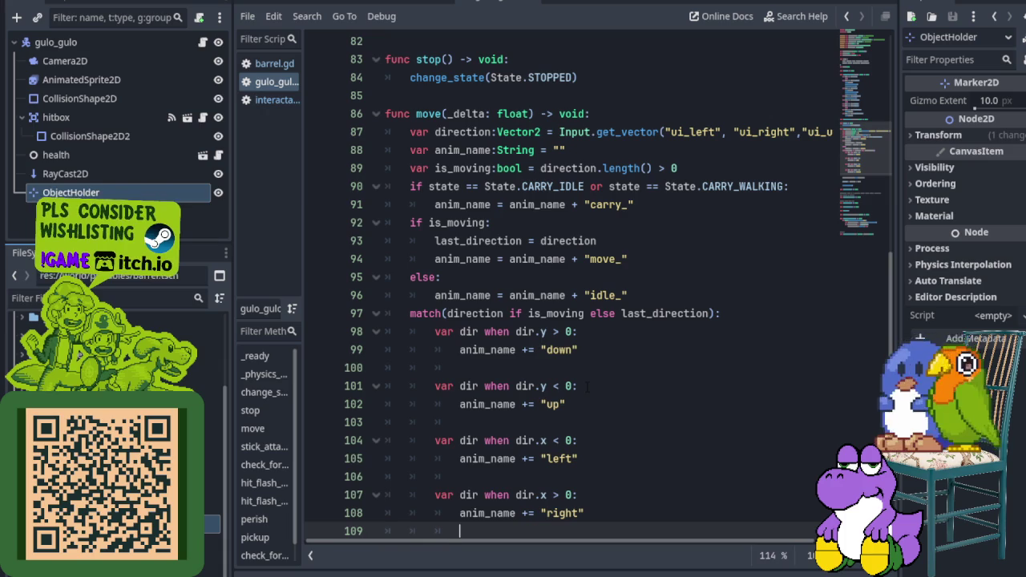
scroll(575, 401, "down", 1)
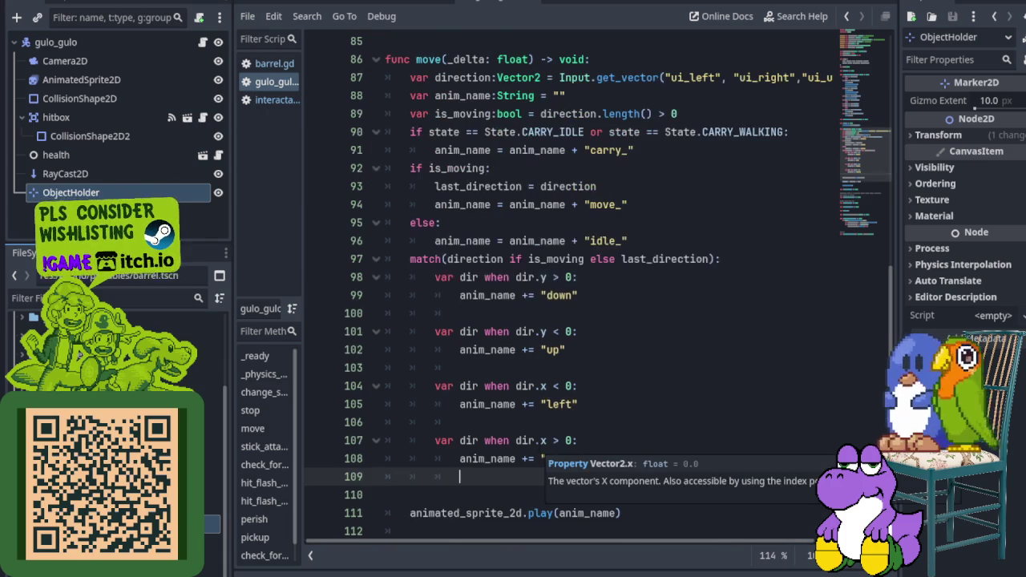
Step: Write ray_cast_2d.rotation = 0 under the down branch and save the script
left_click(490, 313)
type("raycast_2d")
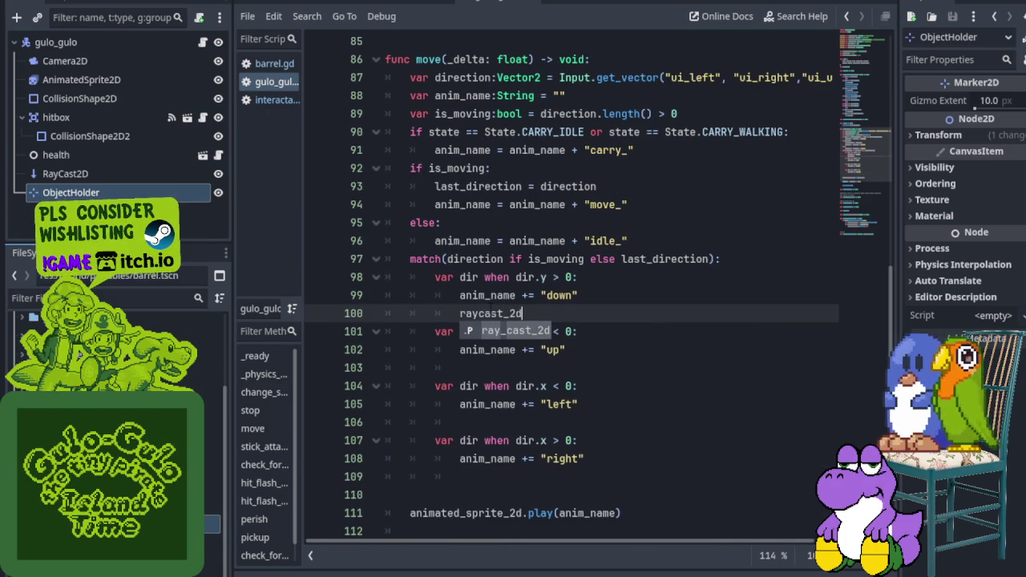
key("BackSpace")
type("D")
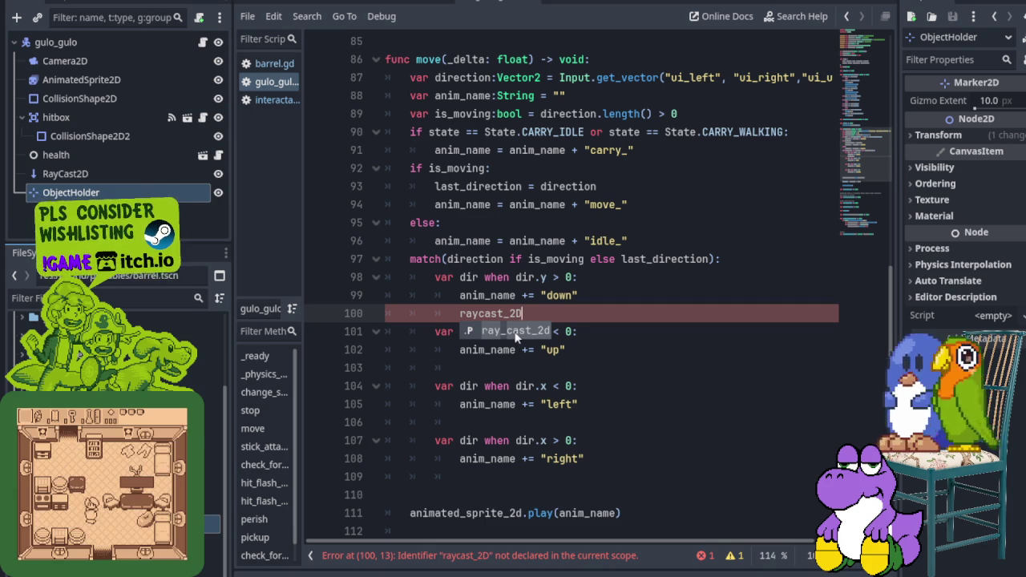
key("Return")
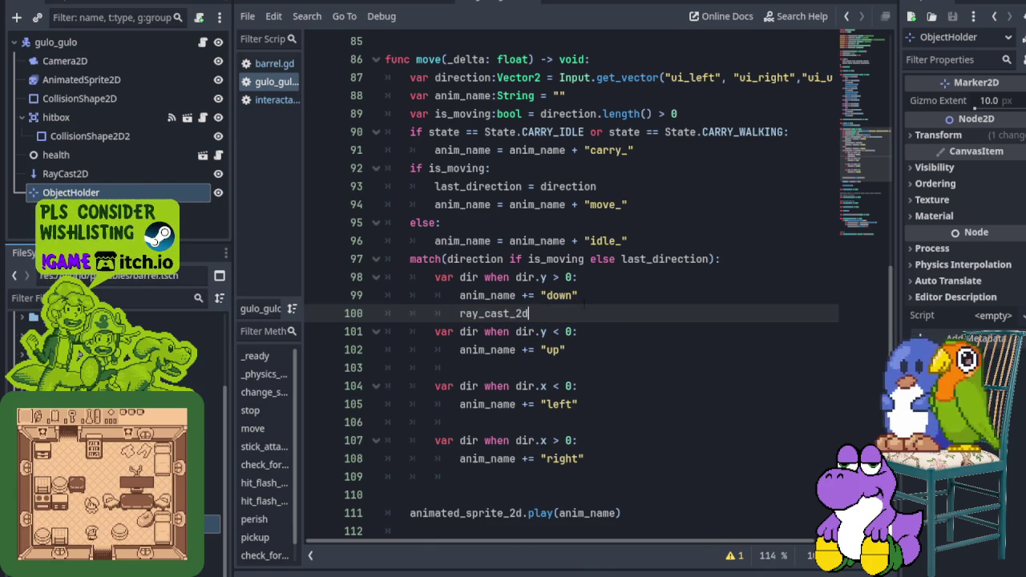
type(".ro")
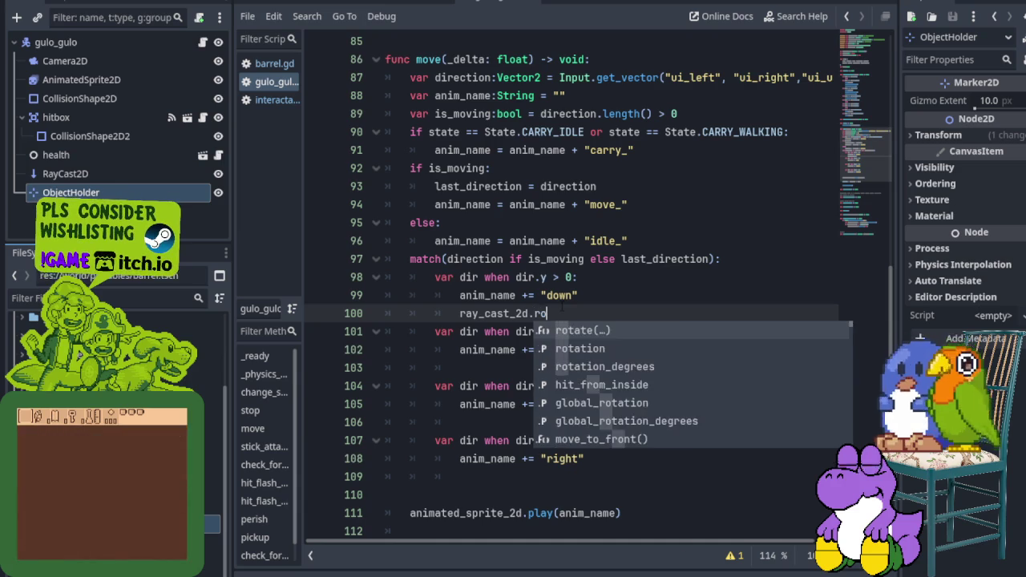
type("tation = ")
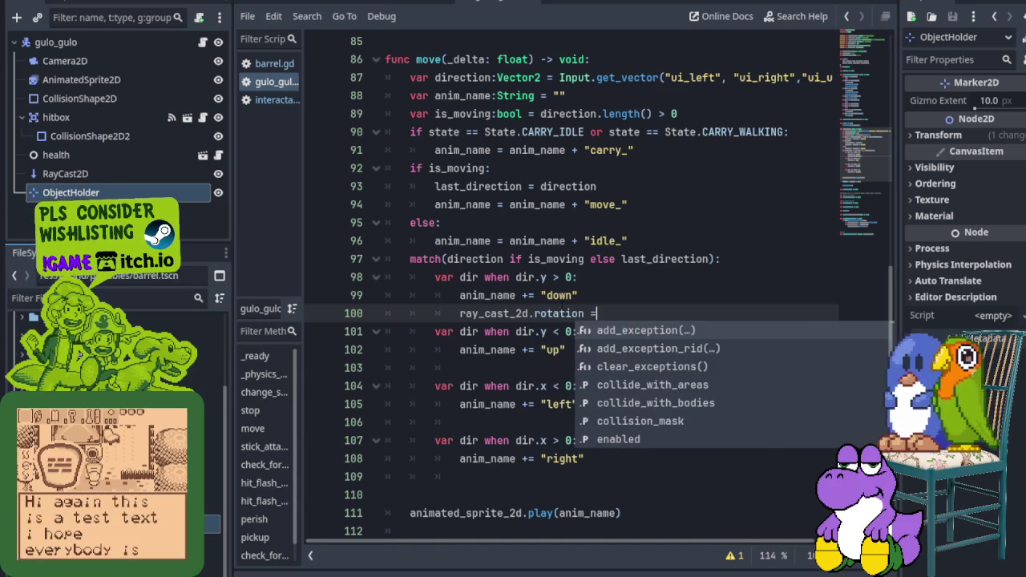
type("0")
key("ctrl+s")
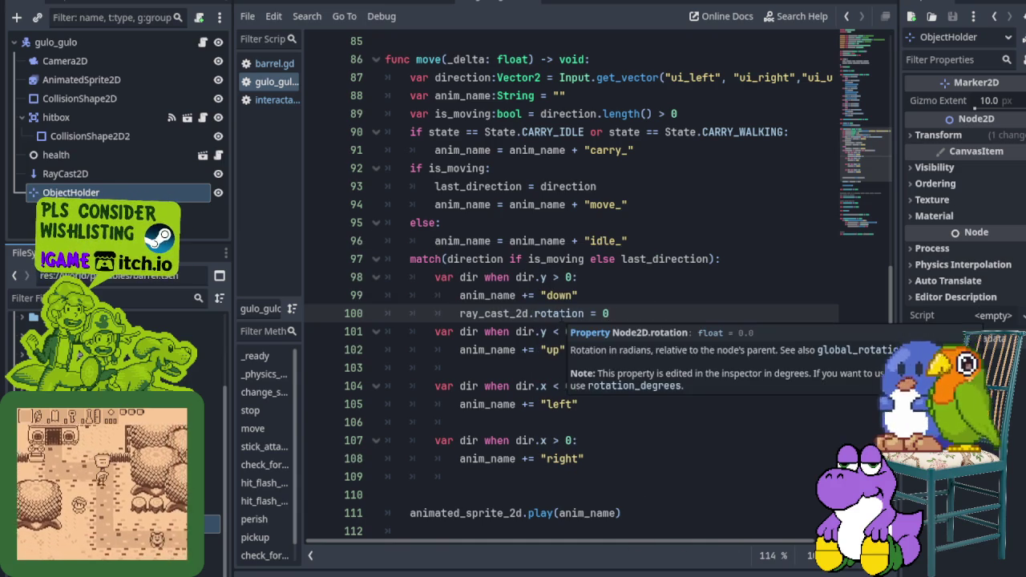
Step: Begin ray_cast_2d.rotation = under the up branch, leaving the value unfinished
left_click(497, 362)
type("ra")
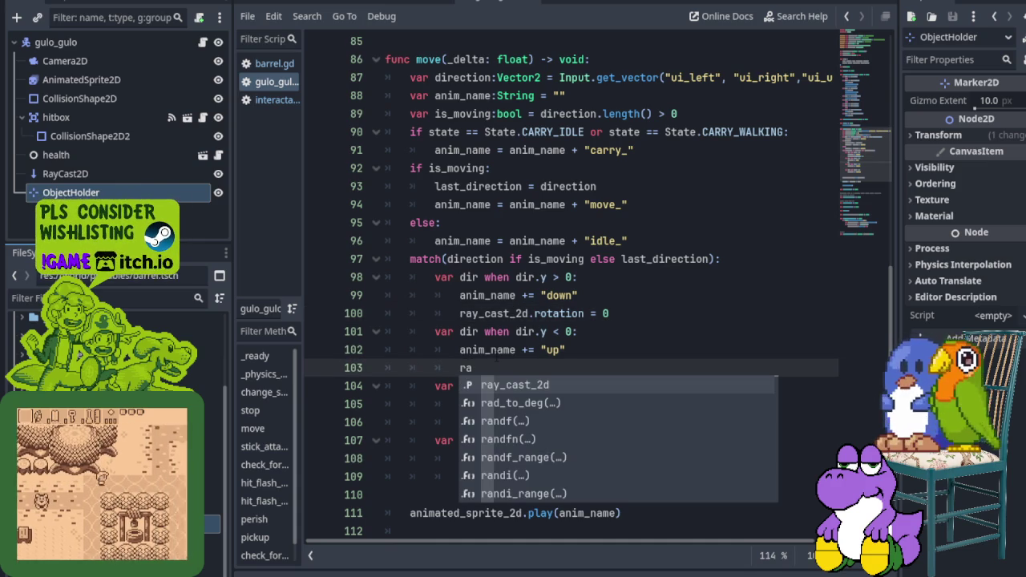
key("Return")
type(".rotation ")
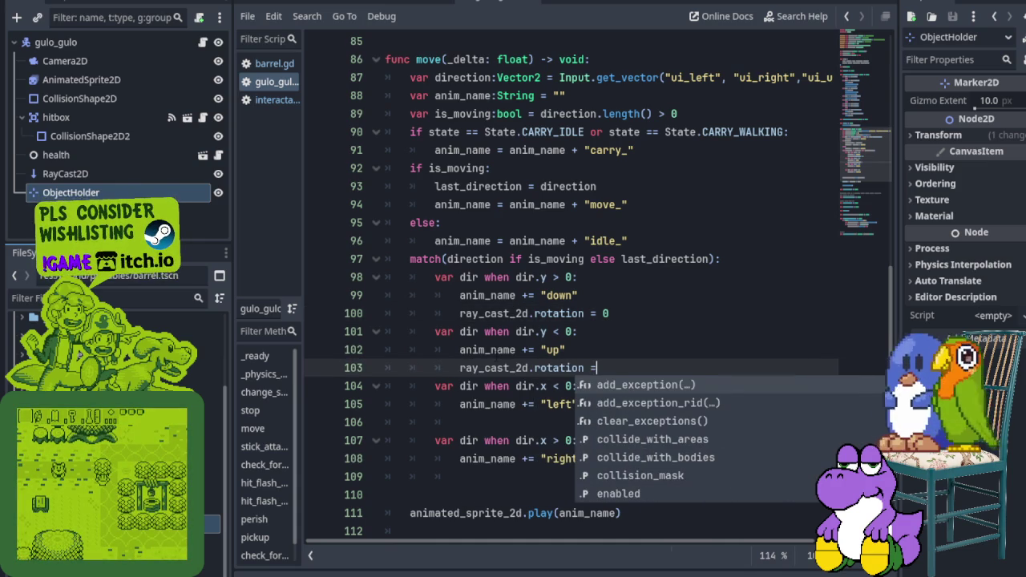
type("=")
key("Escape")
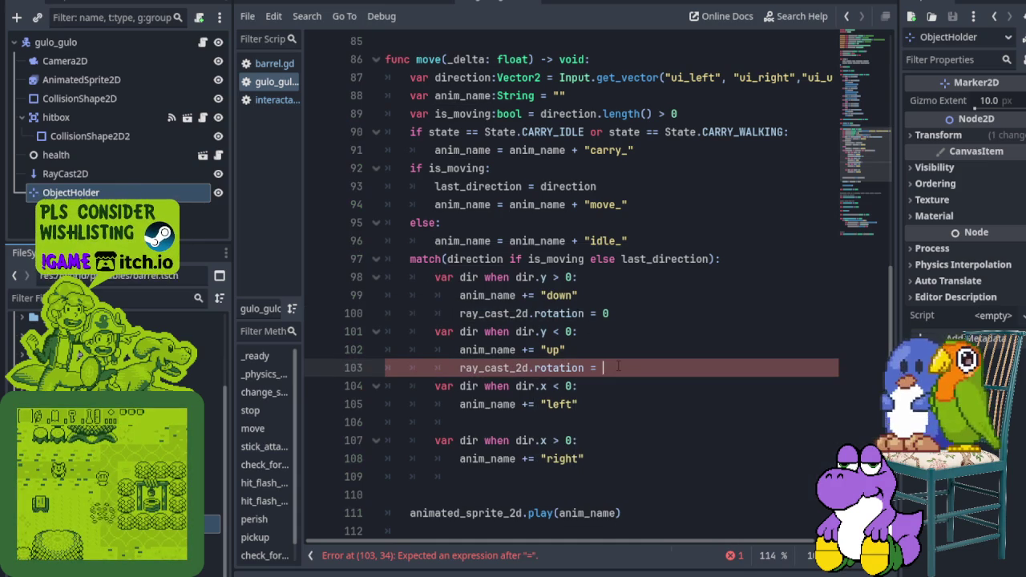
scroll(602, 289, "up", 10)
Step: Collapse _physics_process, expand stick_attack, and scroll back up to the match block
scroll(601, 289, "up", 12)
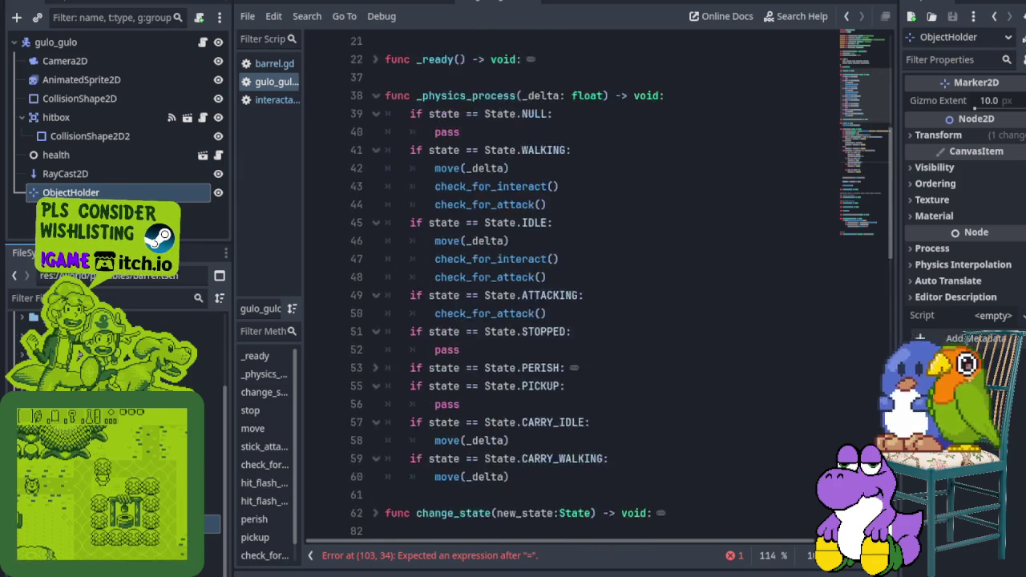
scroll(517, 307, "down", 3)
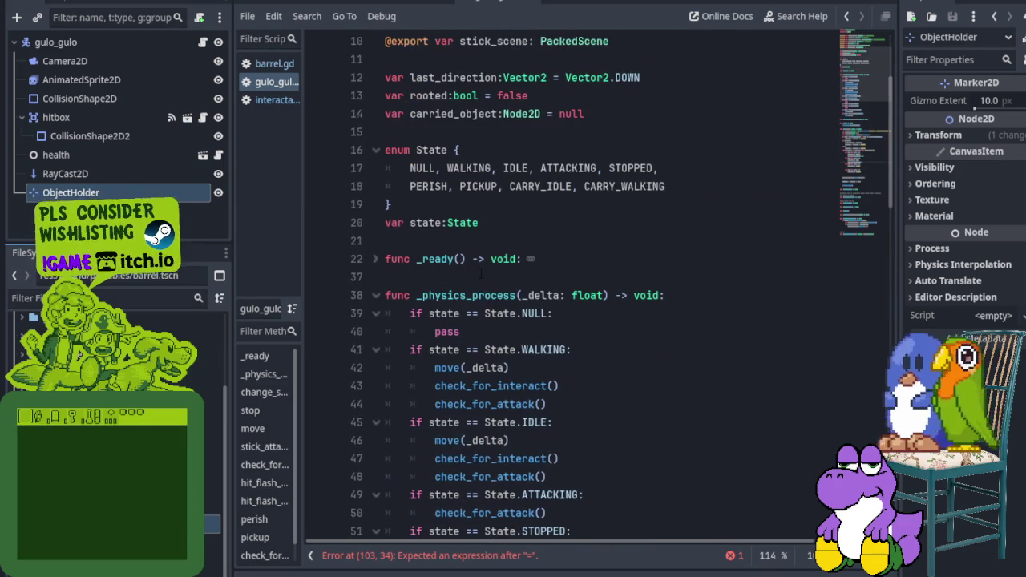
left_click(377, 305)
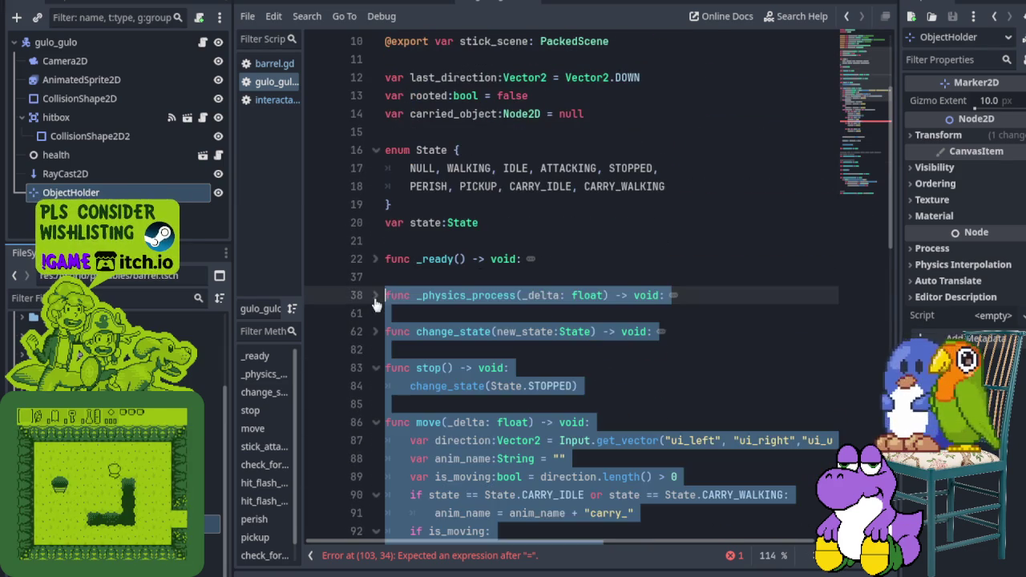
scroll(377, 305, "down", 3)
scroll(461, 312, "down", 9)
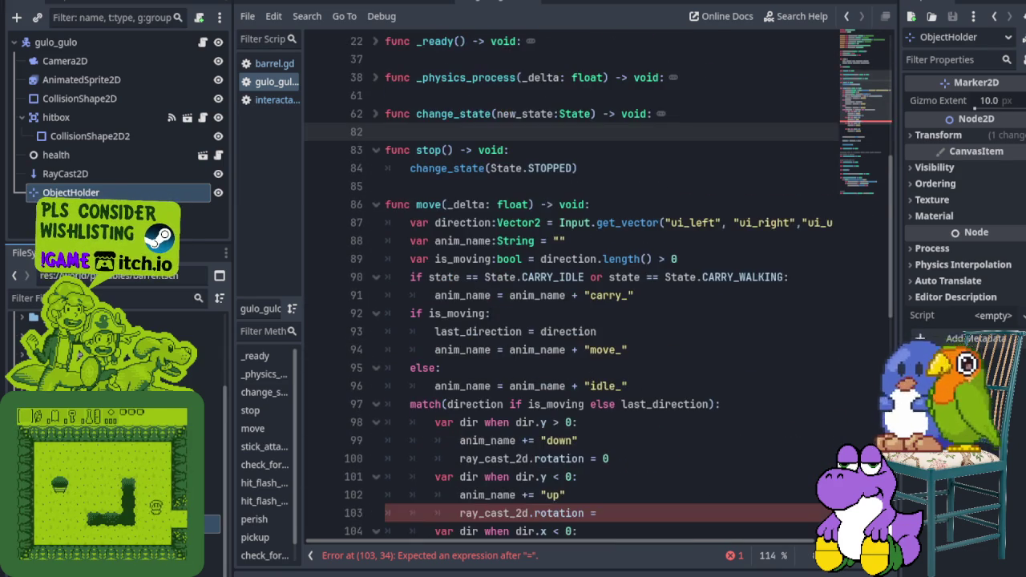
scroll(461, 311, "down", 2)
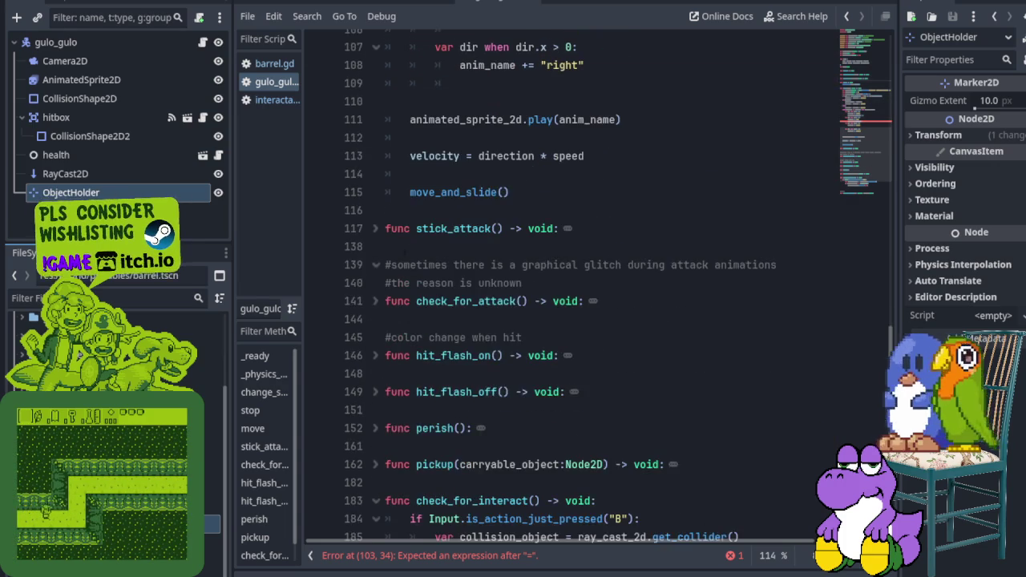
left_click(376, 224)
scroll(597, 289, "down", 2)
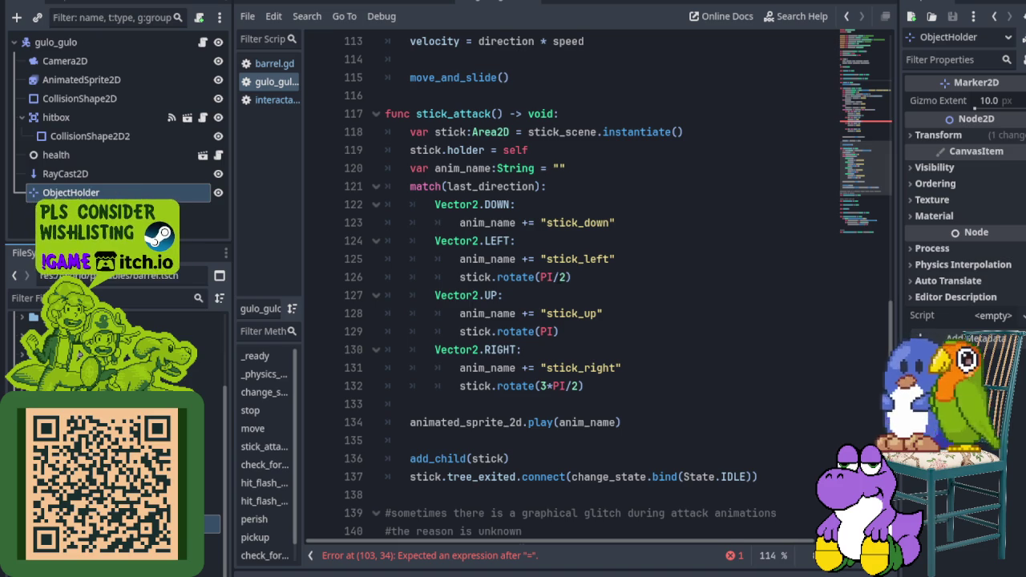
scroll(619, 286, "up", 7)
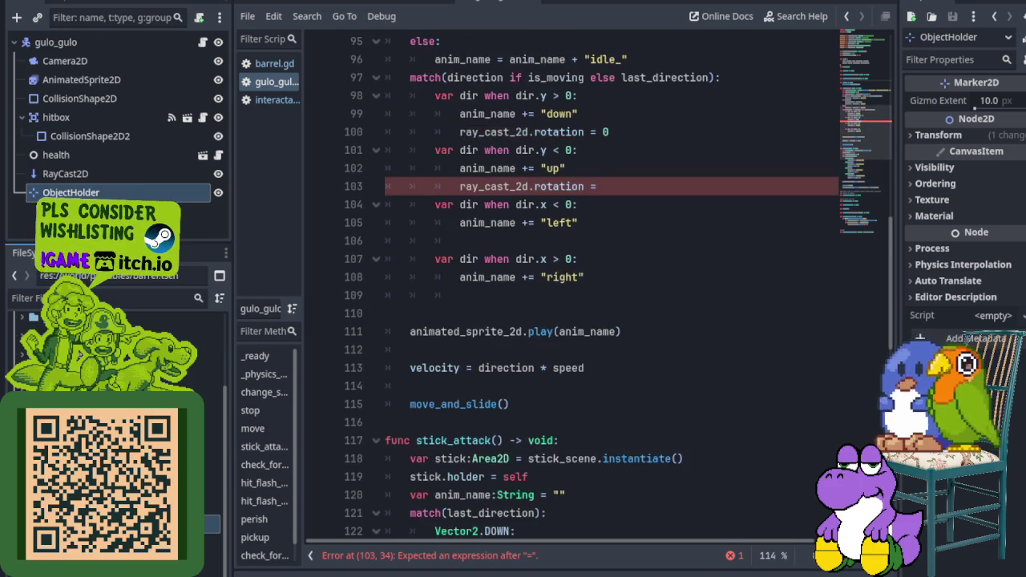
scroll(619, 286, "up", 2)
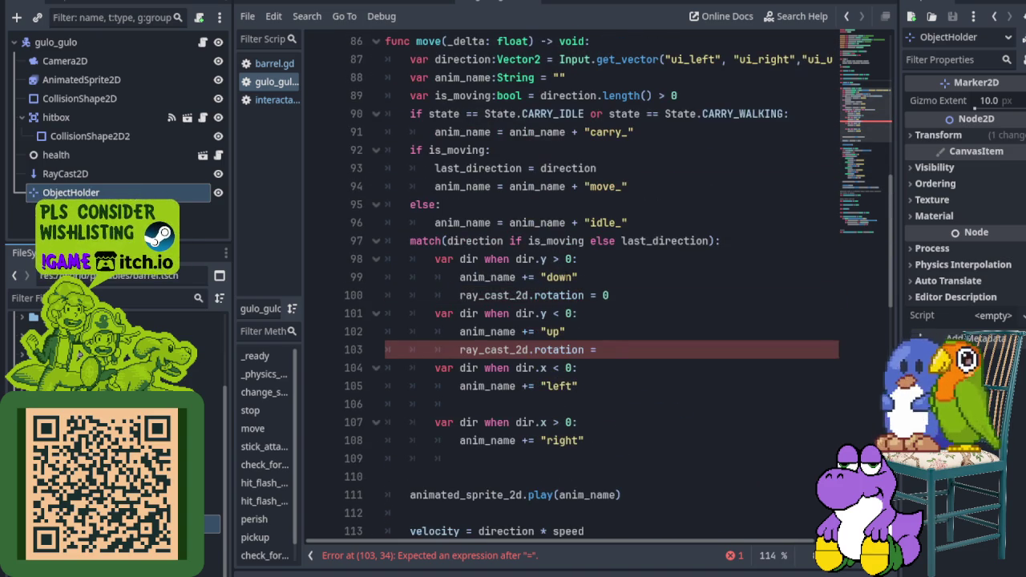
Step: Complete line 103 as ray_cast_2d.rotation = PI for the up case and save
left_click(609, 350)
type("ÜO")
key("BackSpace")
key("BackSpace")
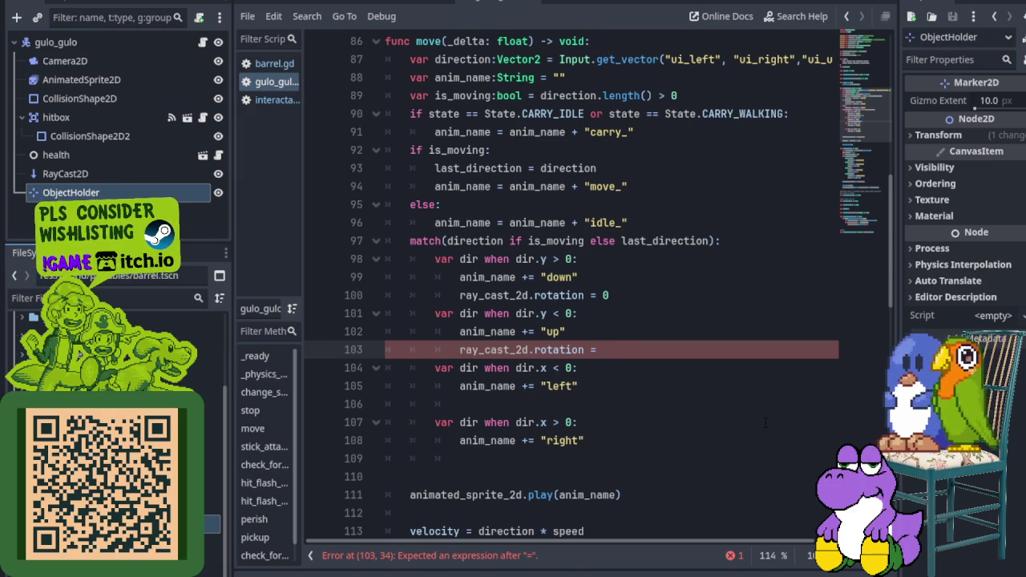
type("PI")
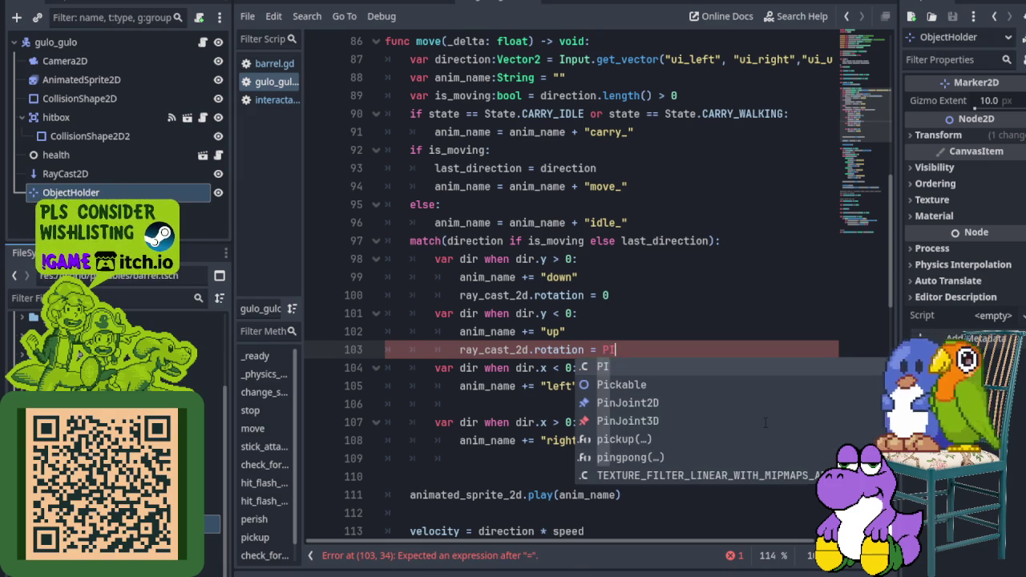
key("ctrl+s")
key("Escape")
key("Up")
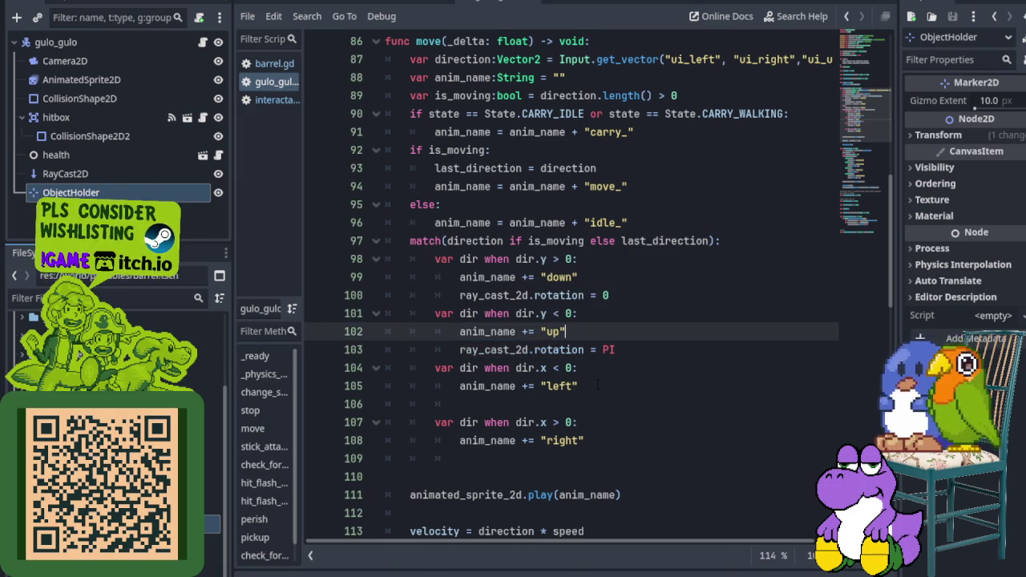
Step: Add ray_cast_2d.rotation = PI/2 on line 106 for the left case and save
left_click(527, 405)
type("ray")
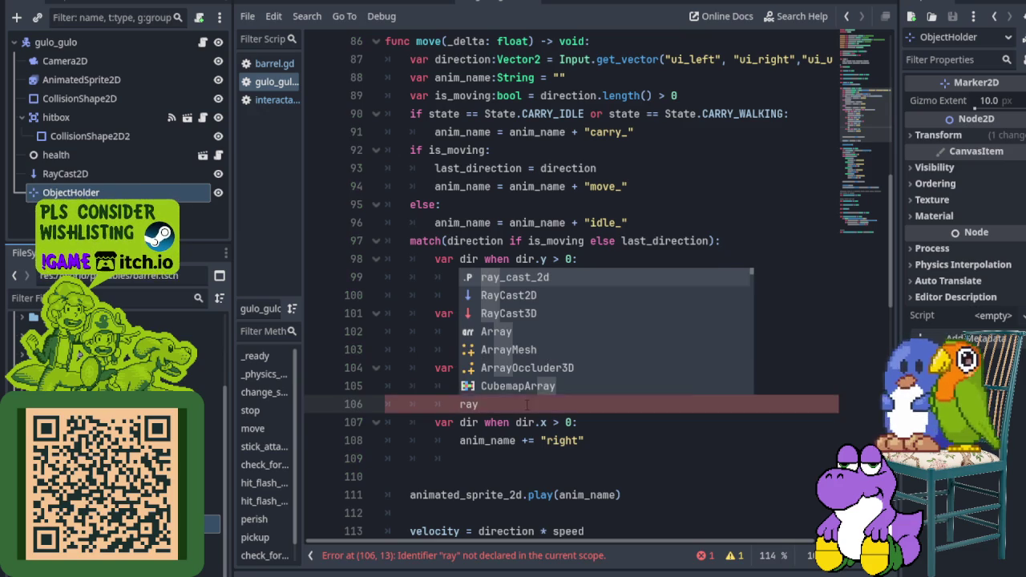
key("Return")
type(".rotation")
key("Escape")
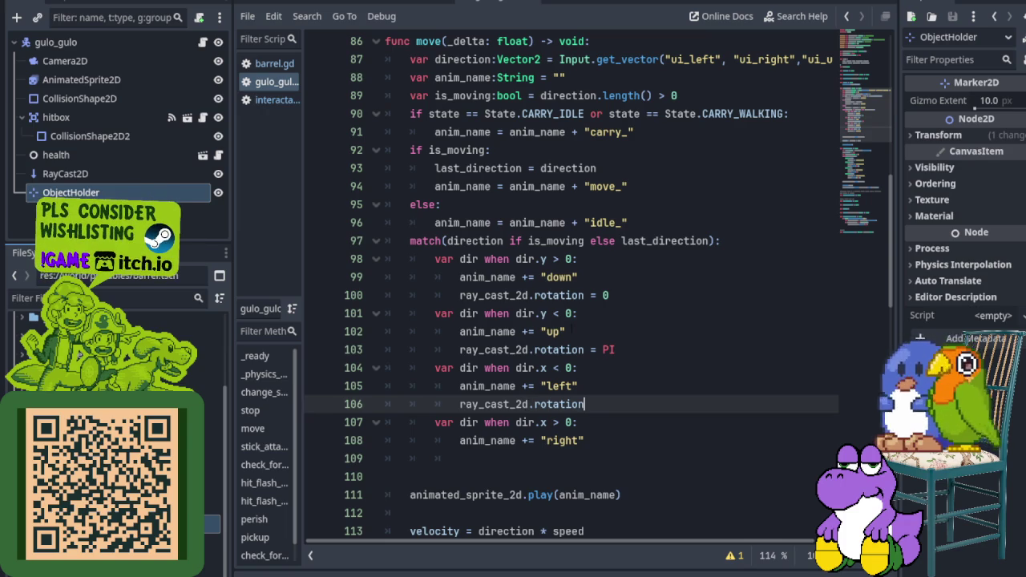
type(" =")
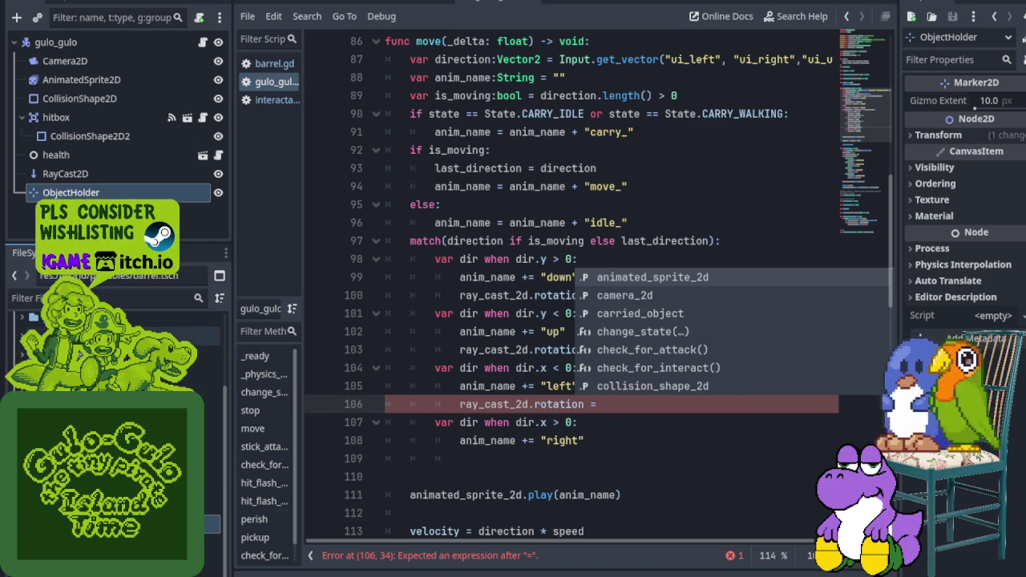
left_click(624, 412)
type("PI/2")
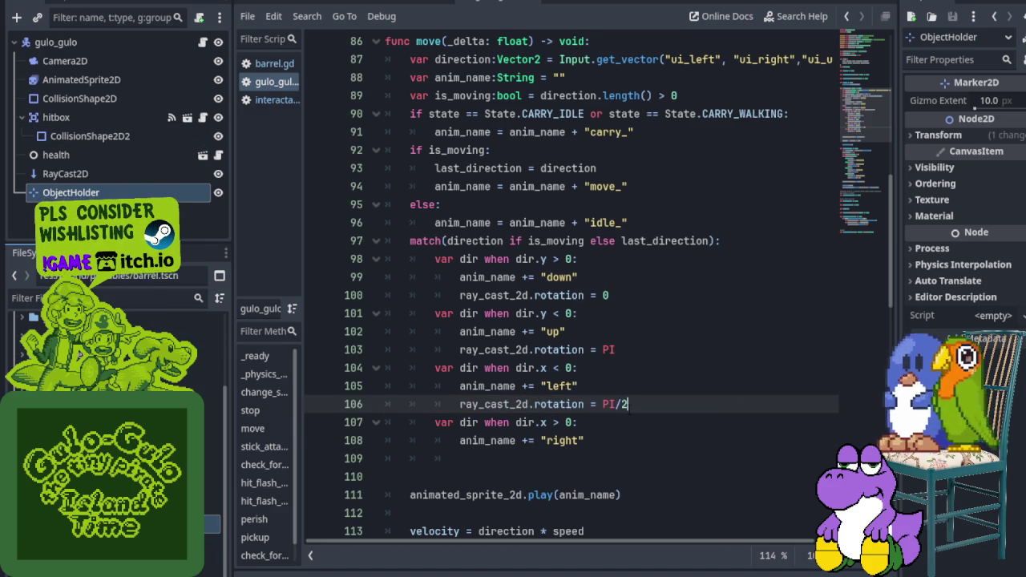
key("ctrl+s")
Step: Add ray_cast_2d.rotation = -PI/2 on line 109 for the right case
left_click(540, 458)
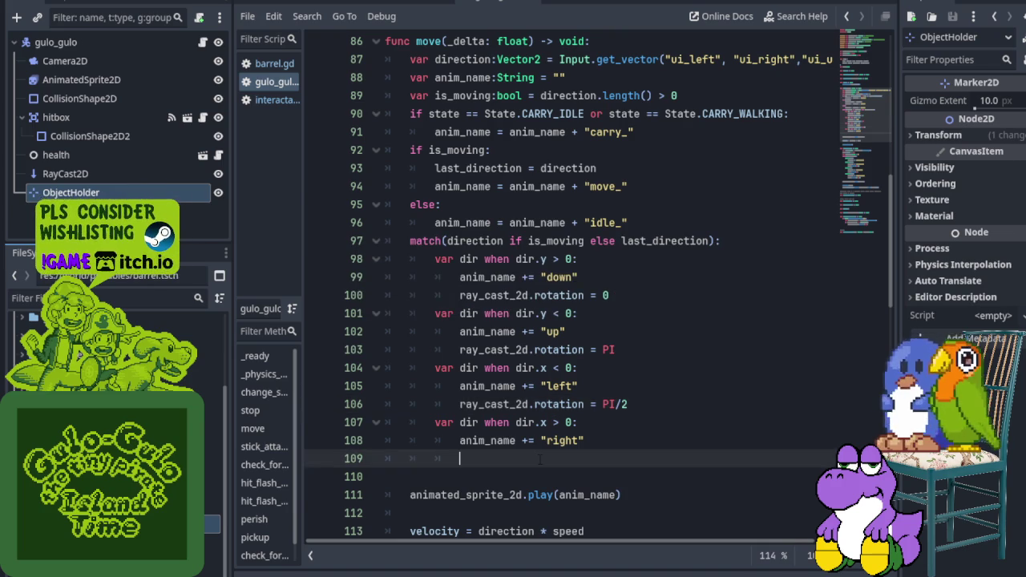
type("ray")
key("Return")
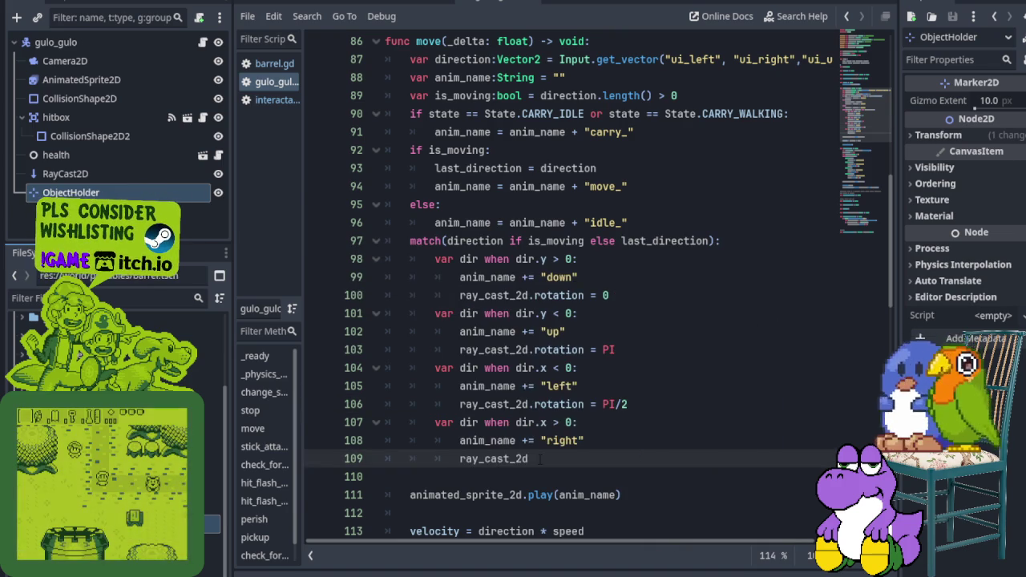
type(".rotat")
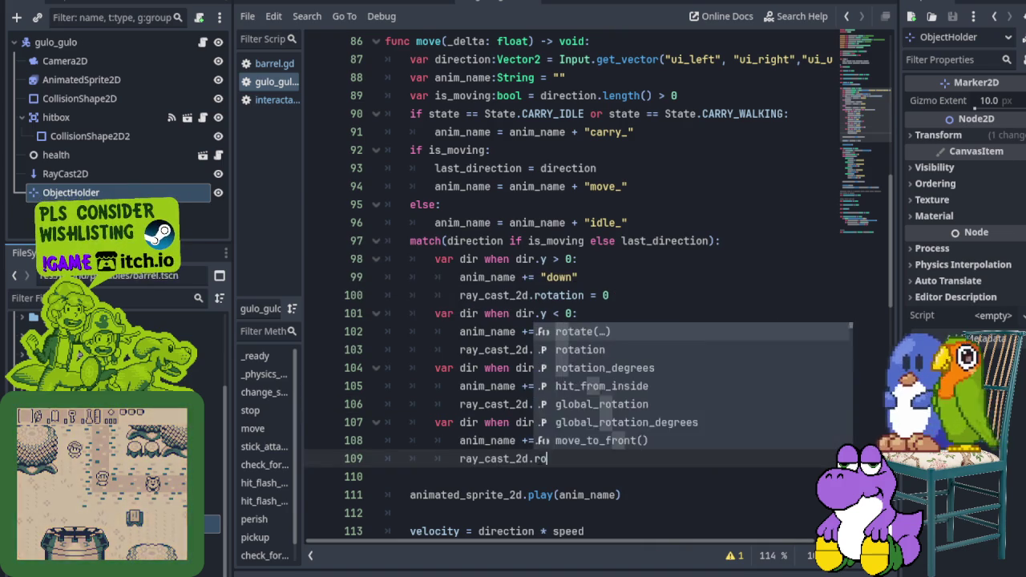
key("Return")
key("BackSpace")
key("BackSpace")
type("i")
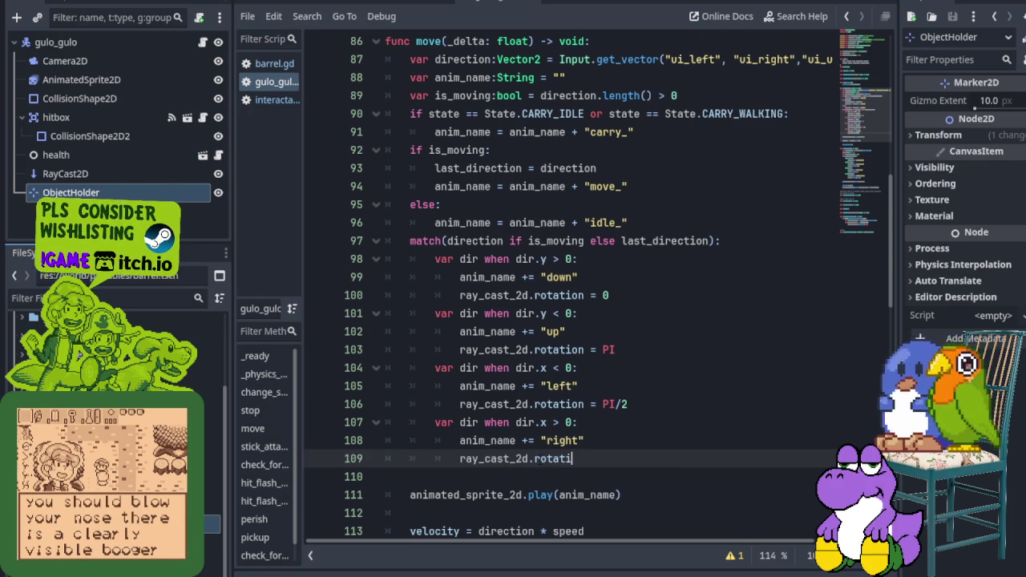
type("on = ")
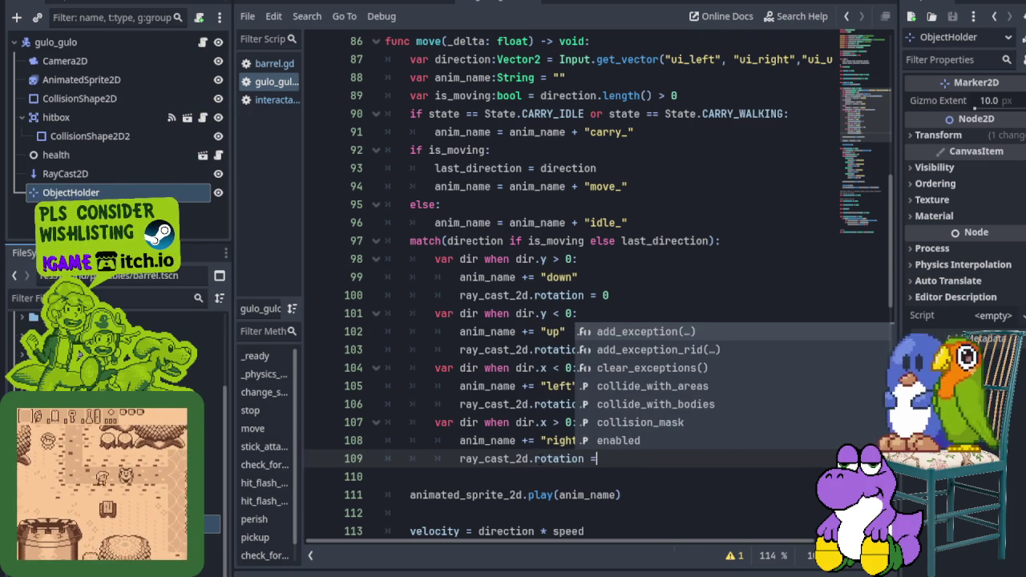
type("PI")
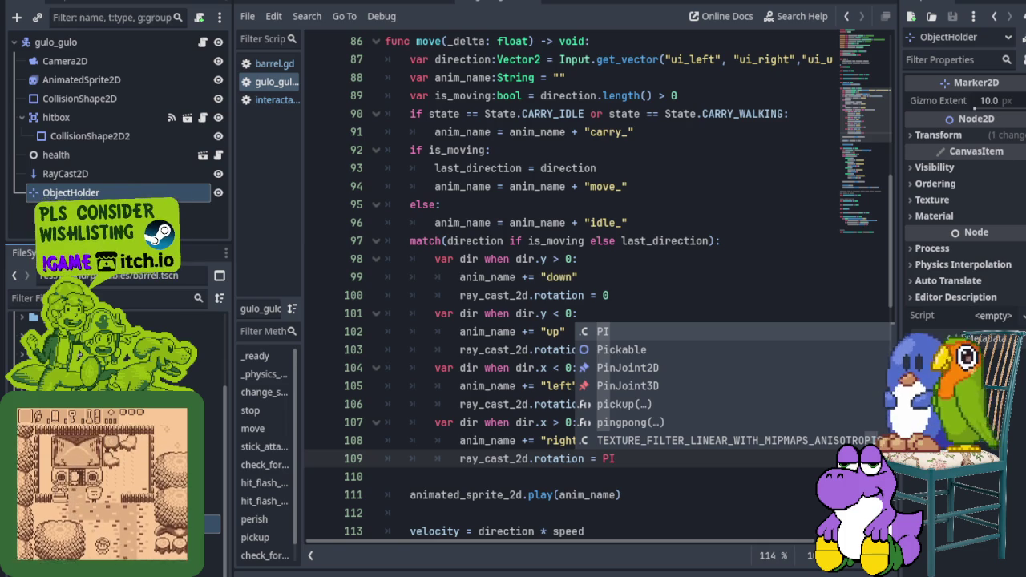
left_click(603, 456)
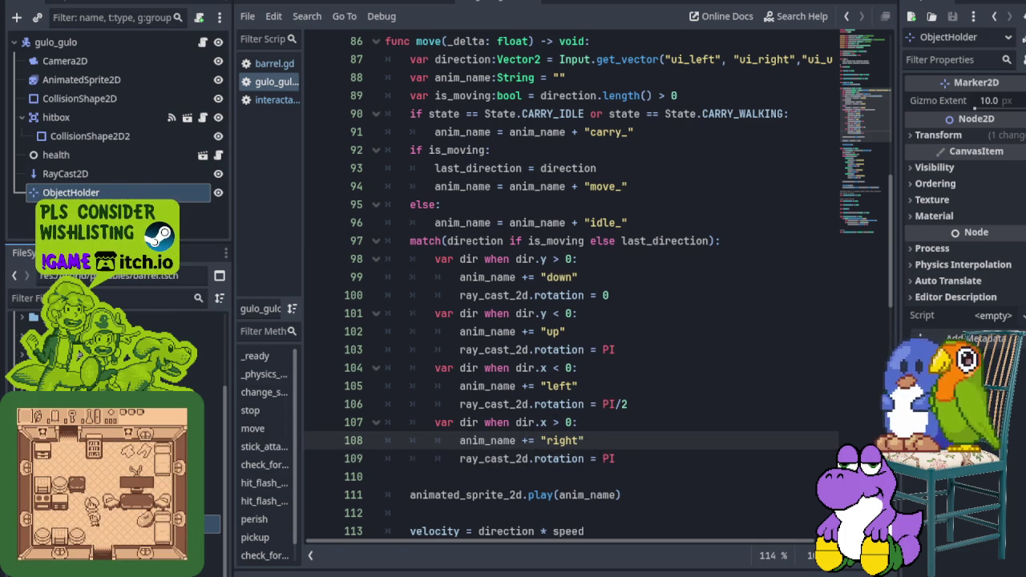
type("-")
key("End")
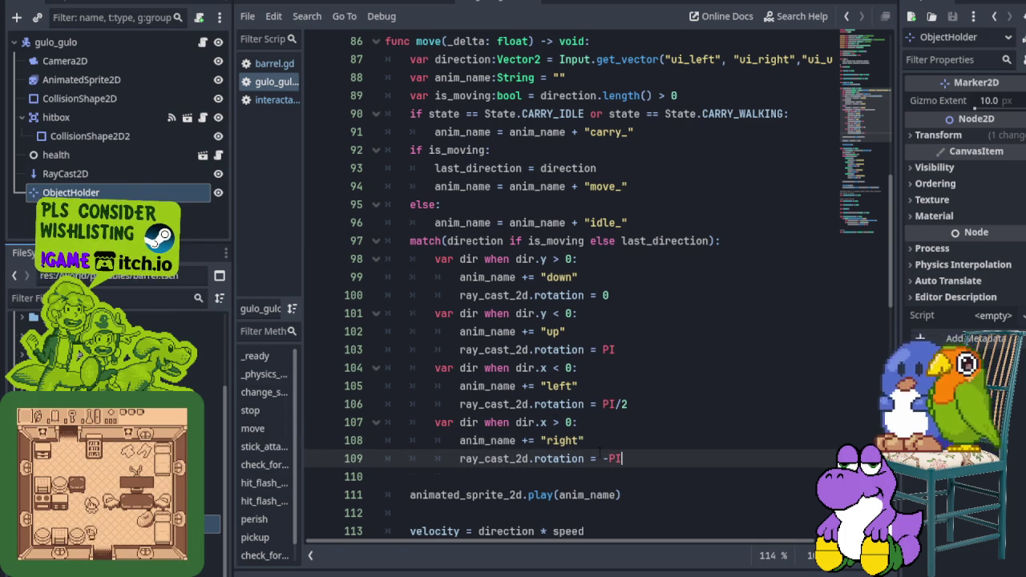
type("/2")
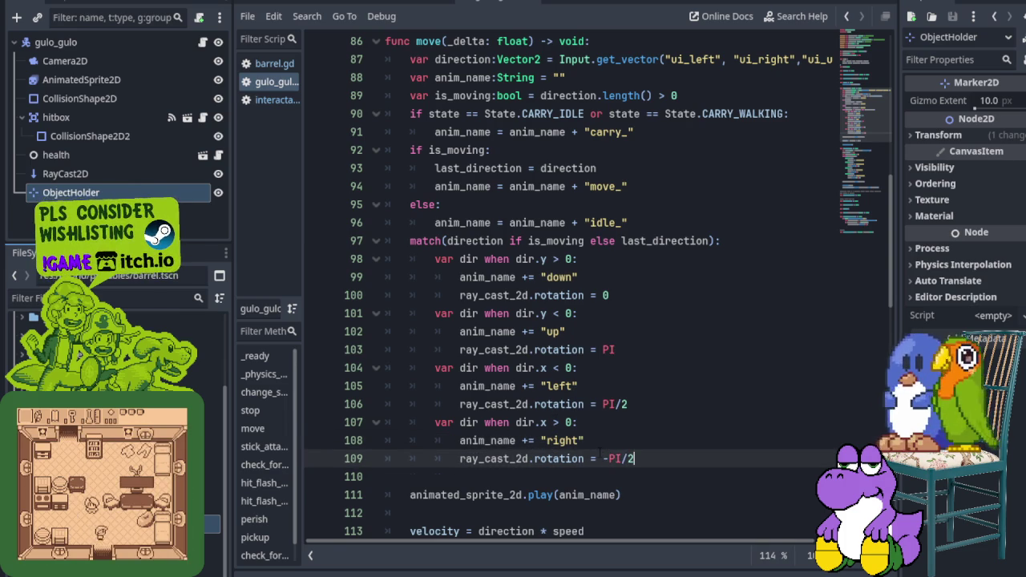
scroll(624, 433, "down", 1)
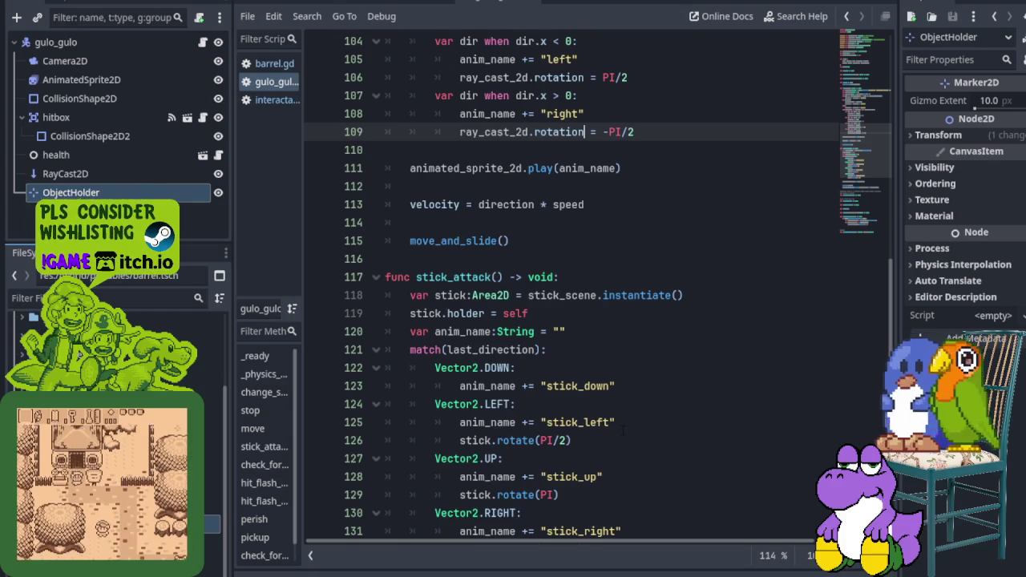
Step: Review the stick attack's right-facing rotation value, stick.rotate(3*PI/2)
scroll(566, 453, "down", 1)
scroll(550, 405, "down", 1)
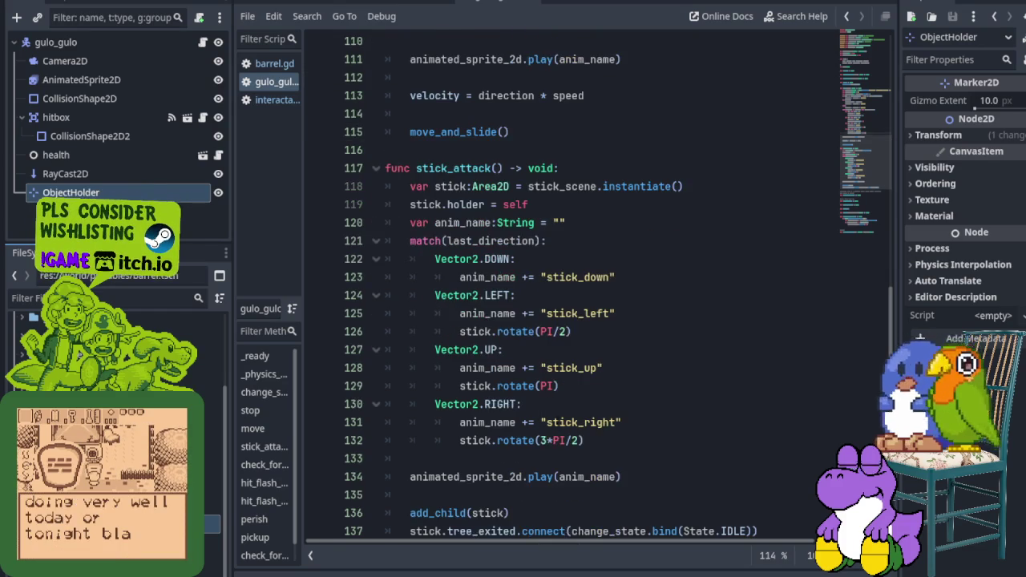
left_click(541, 440)
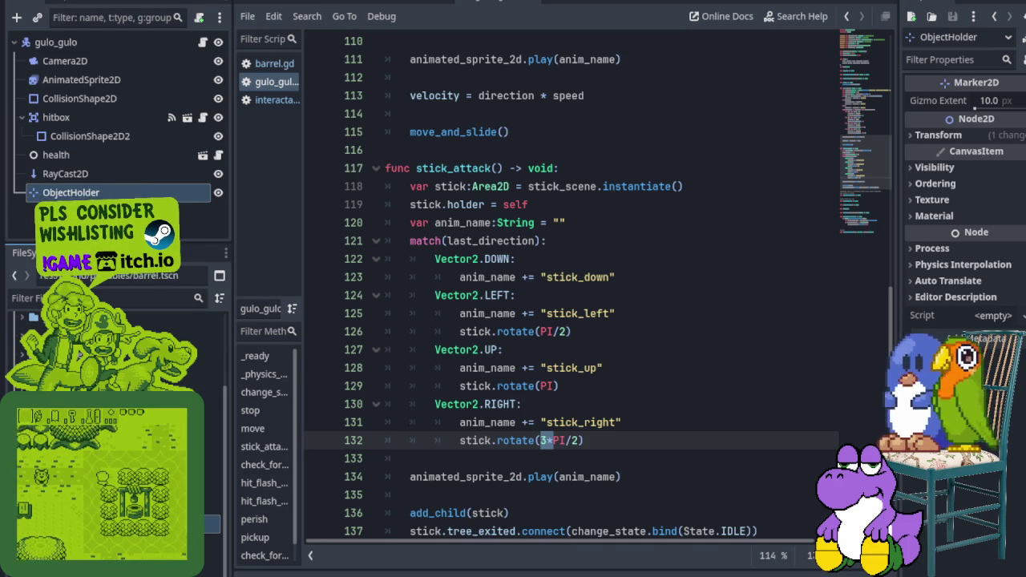
key("Up")
key("Up")
key("Up")
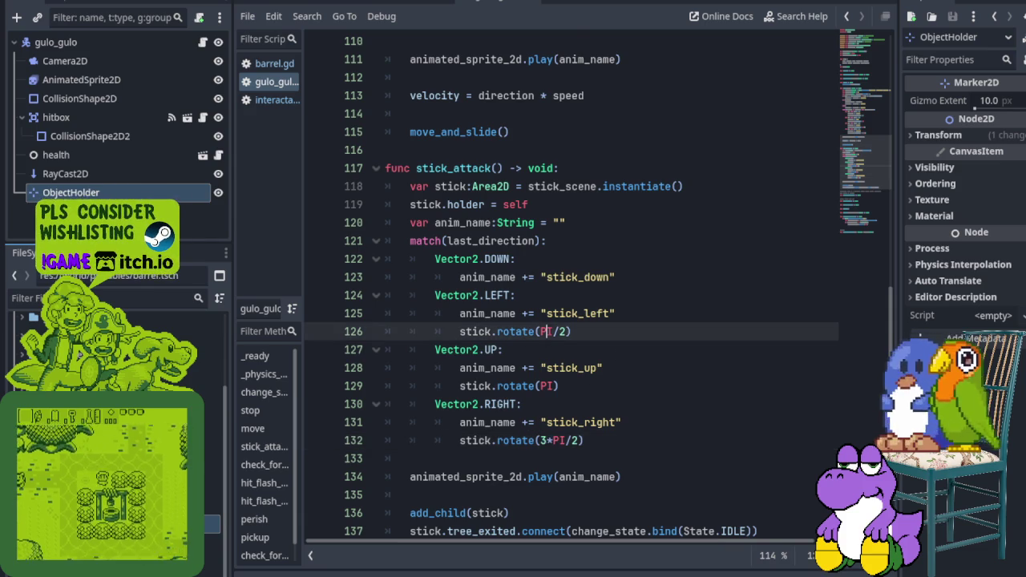
Step: Change line 109's ray cast rotation from -PI/2 to 3*PI/2 and save the script
scroll(573, 288, "up", 1)
scroll(573, 377, "up", 5)
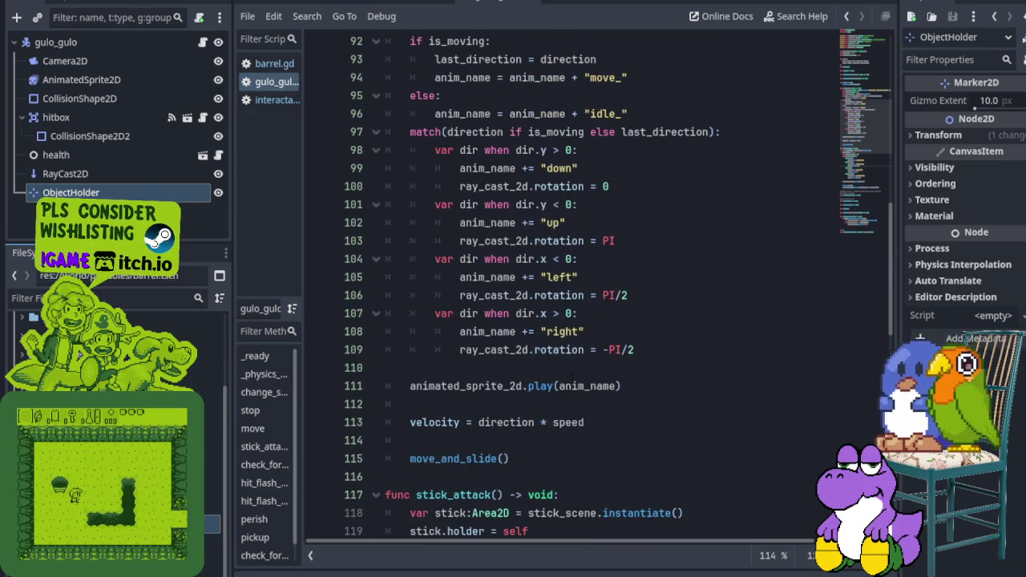
scroll(573, 384, "up", 1)
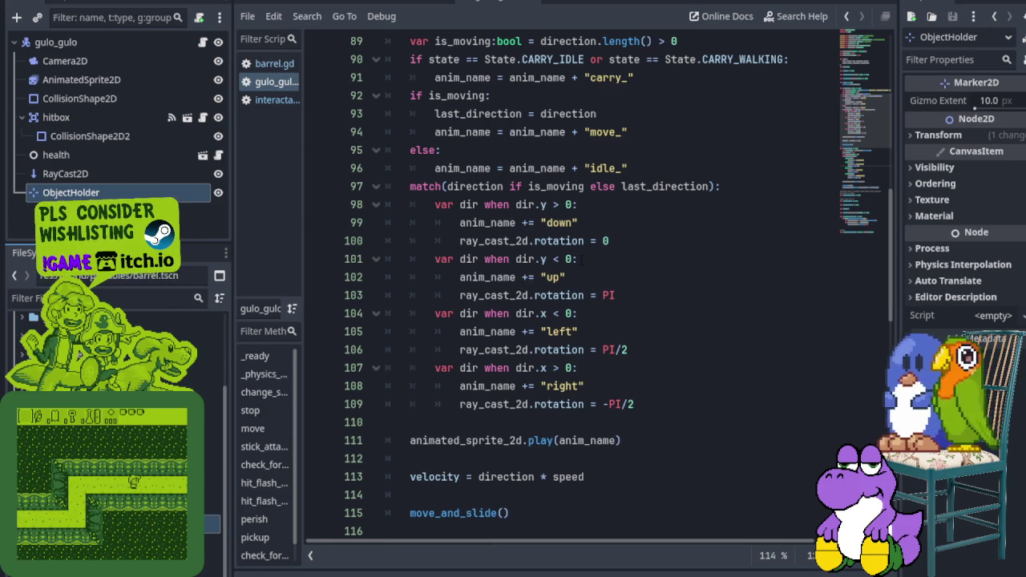
scroll(573, 289, "down", 1)
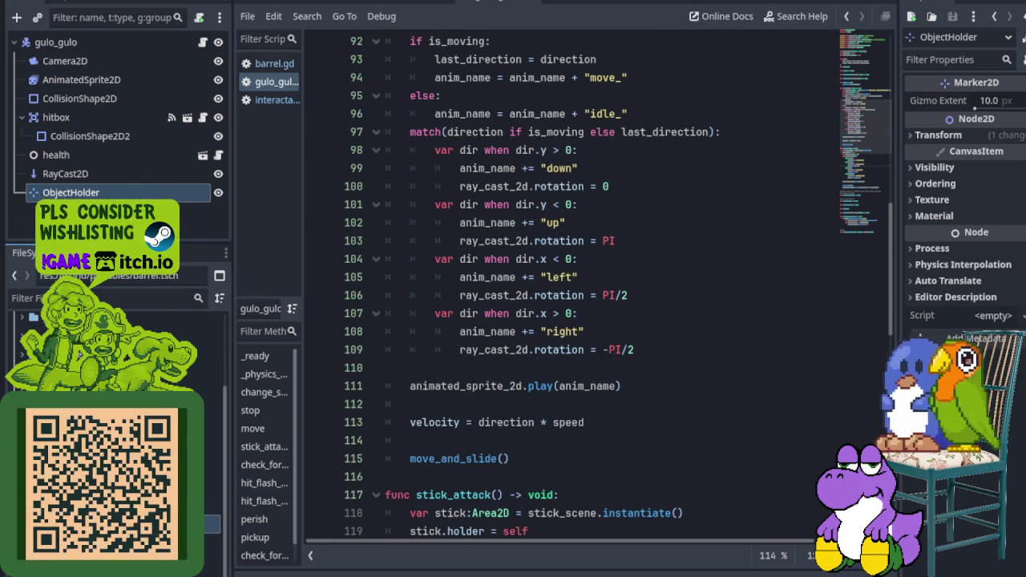
left_click(610, 350)
key("BackSpace")
type("3*")
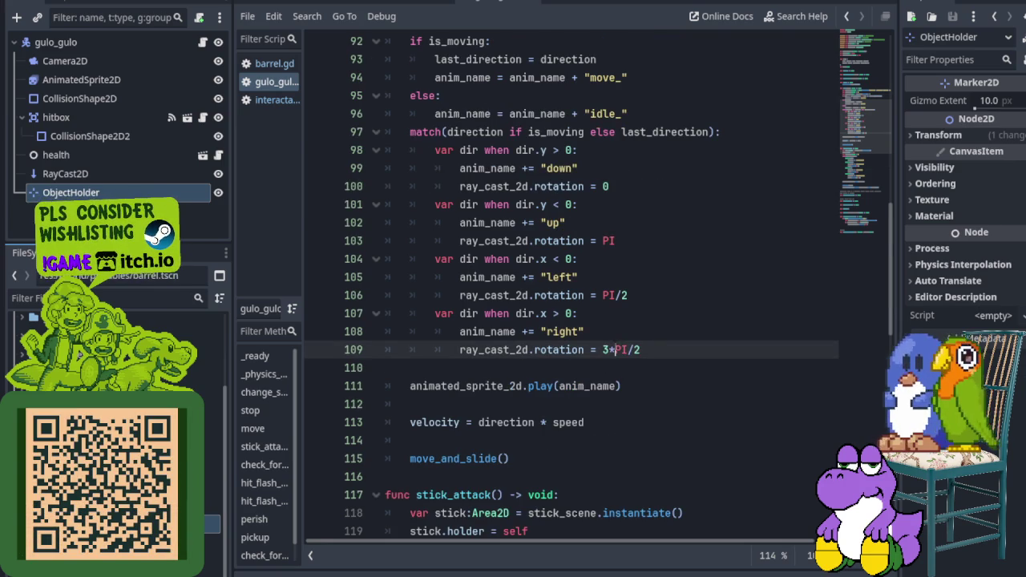
key("ctrl+s")
left_click(600, 374)
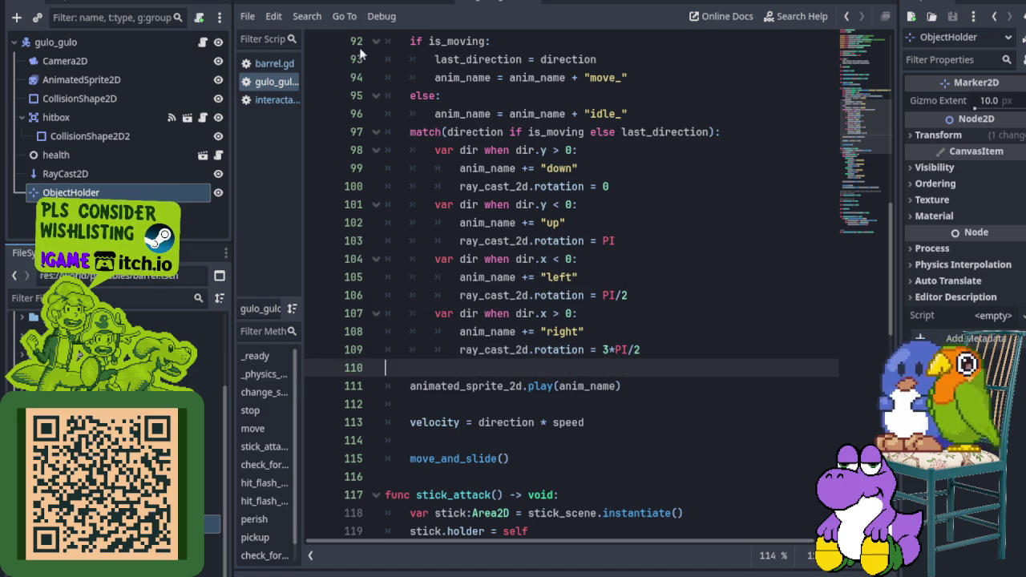
left_click(281, 1)
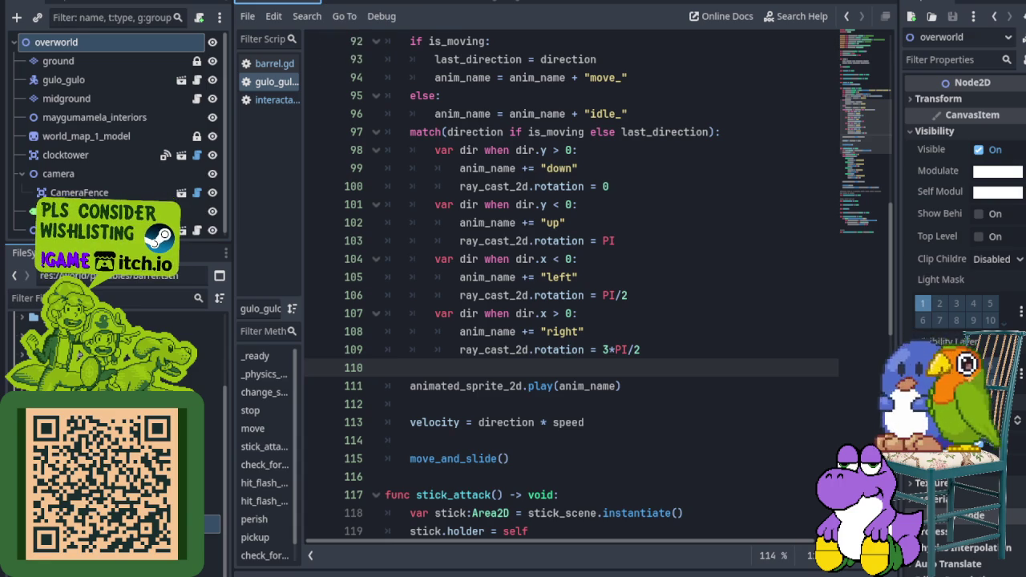
key("ctrl+F1")
scroll(451, 92, "down", 2)
scroll(361, 240, "up", 3)
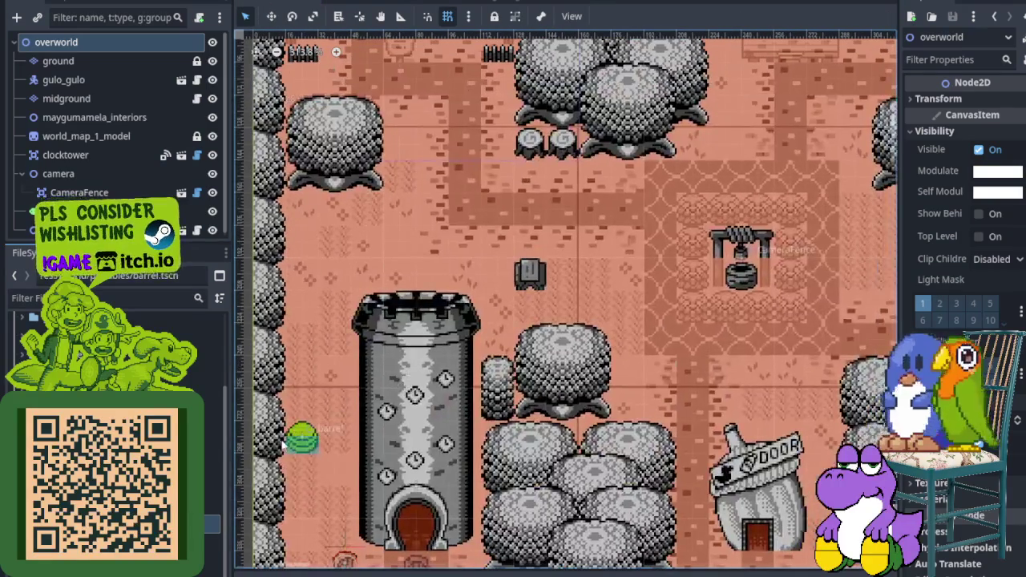
mouse_move(301, 433)
left_mouse_down()
mouse_move(711, 330)
mouse_move(712, 368)
left_mouse_up()
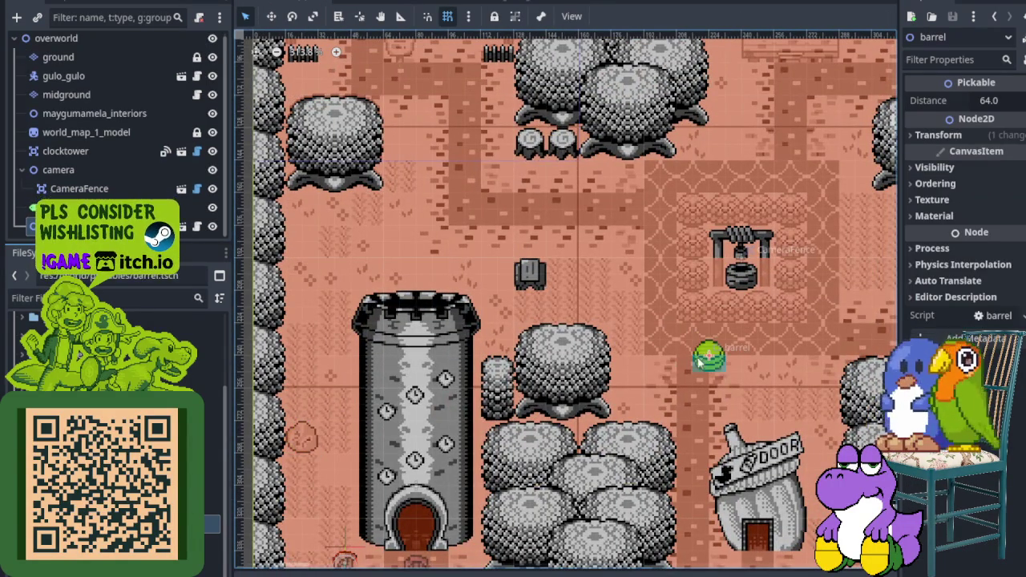
scroll(297, 506, "down", 3)
scroll(293, 511, "left", 3)
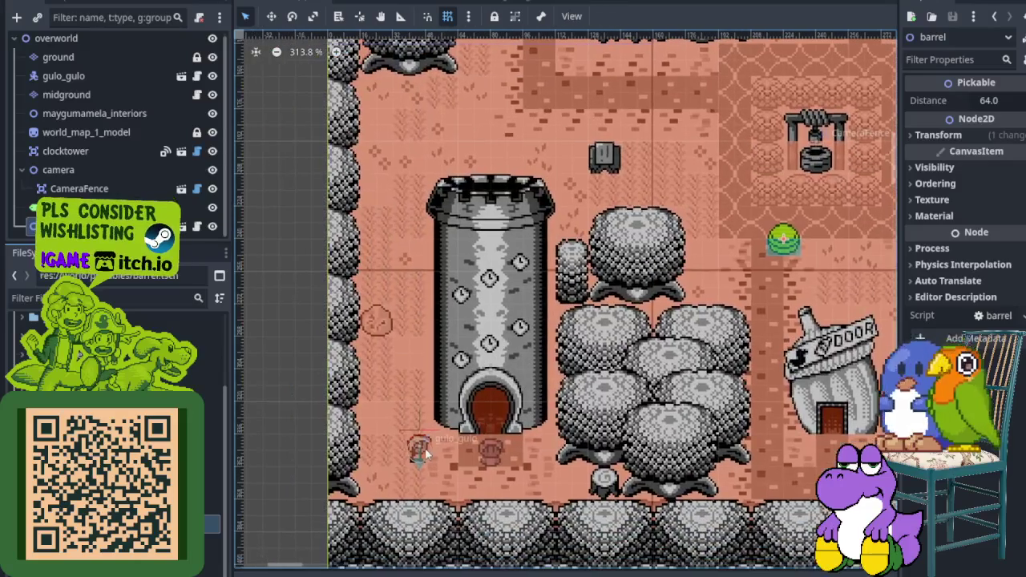
left_click_drag(419, 451, 577, 346)
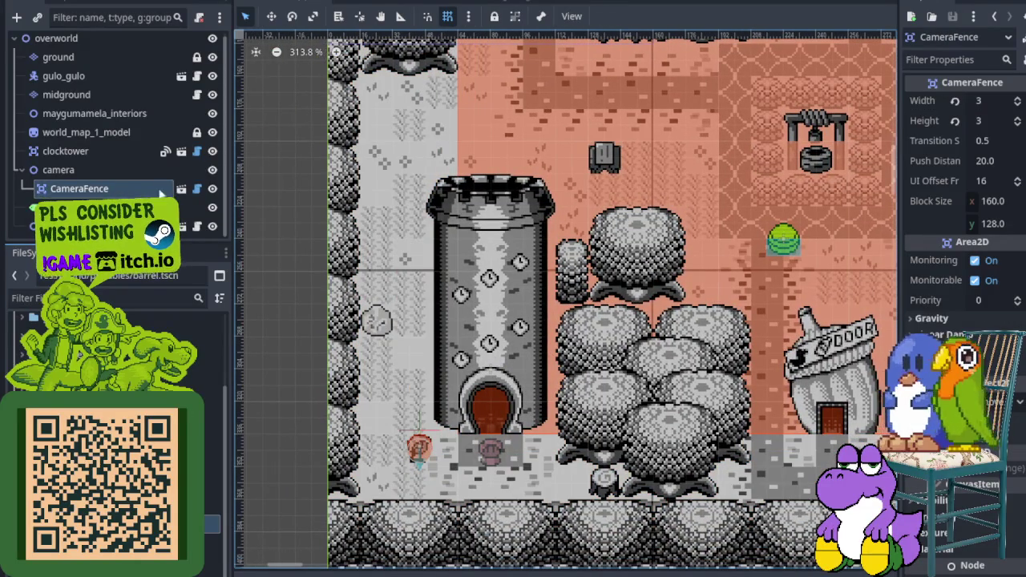
left_click(72, 76)
left_click(434, 454)
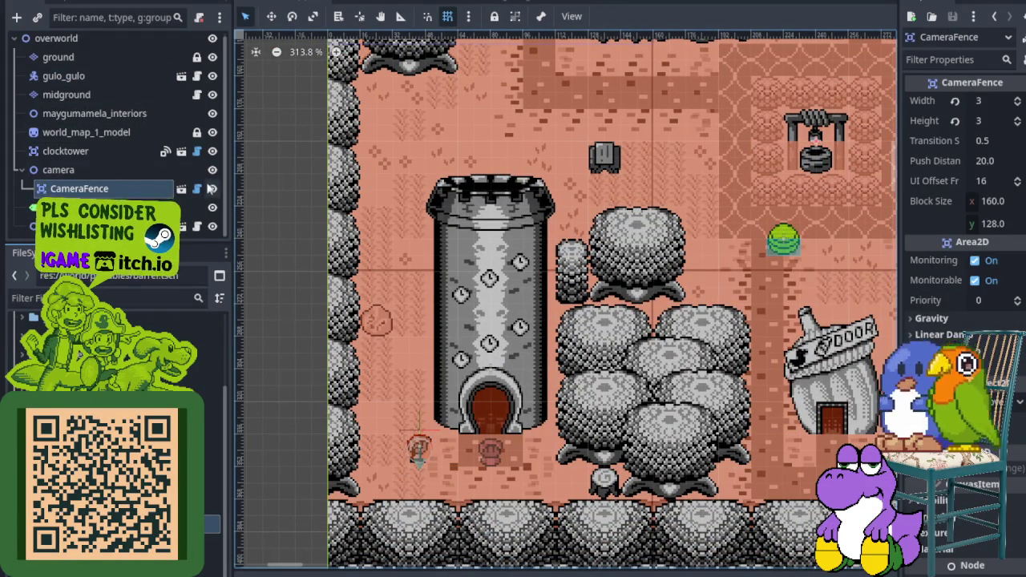
Step: Hide the camera fence areas, drag gulo_gulo next to the green barrel by the well, and save
left_click(212, 171)
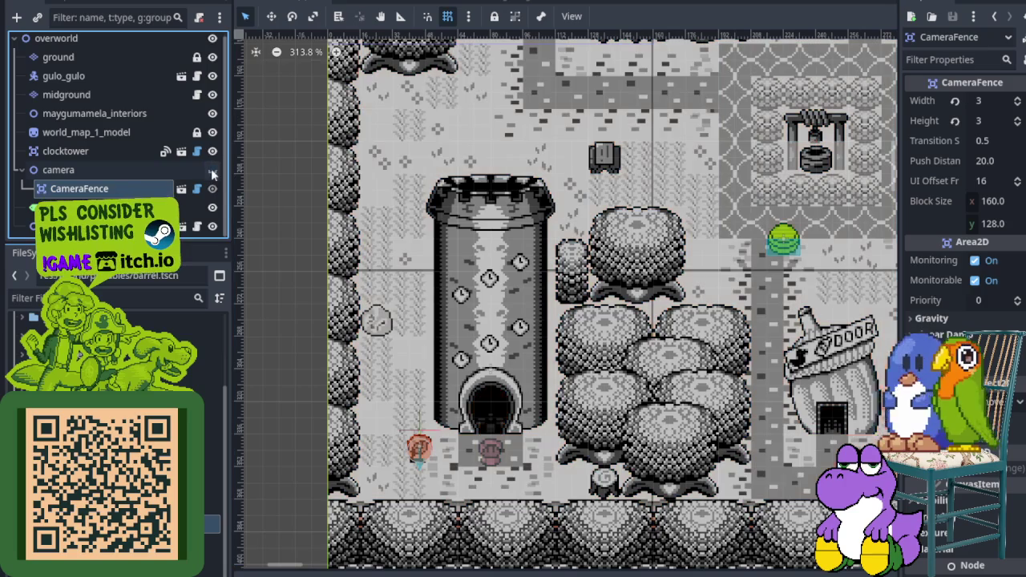
left_click(112, 81)
mouse_move(425, 453)
left_mouse_down()
mouse_move(777, 257)
mouse_move(784, 240)
mouse_move(757, 244)
left_mouse_up()
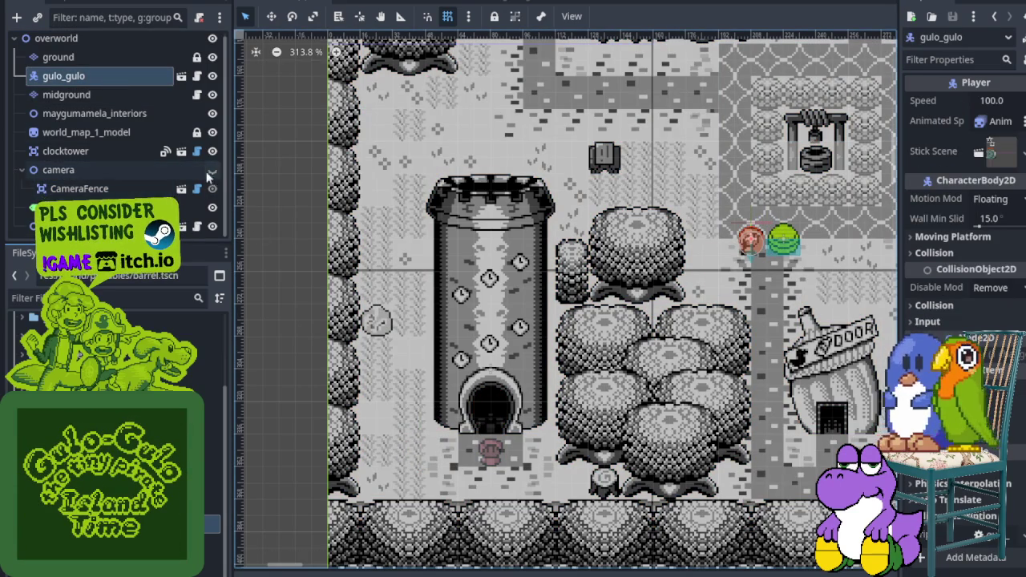
key("ctrl+s")
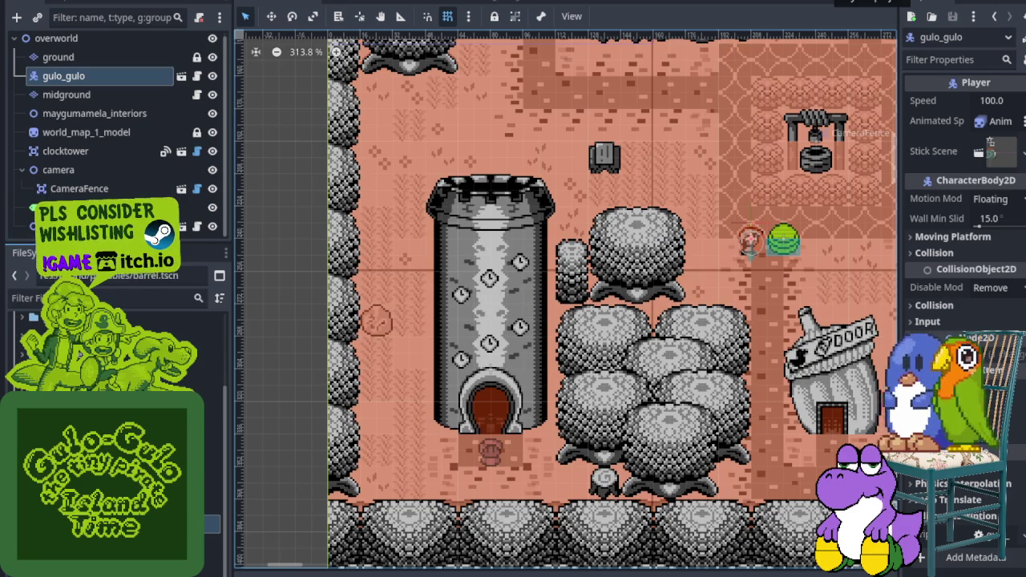
Step: Run the game, walk to the green barrel, lift it and carry it toward the well
key("ctrl+s")
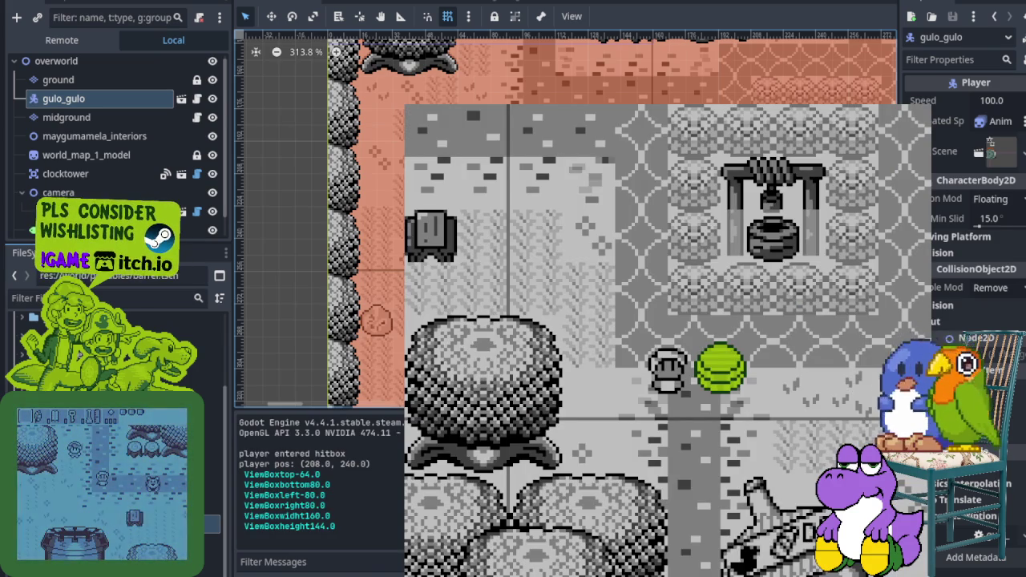
key("Left")
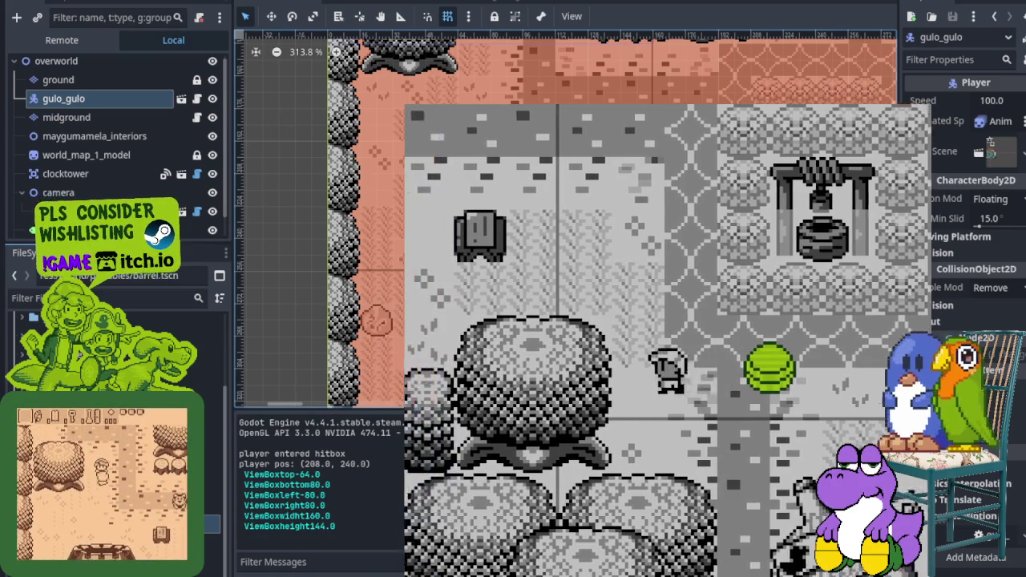
key("Up")
key("Down")
key("Right")
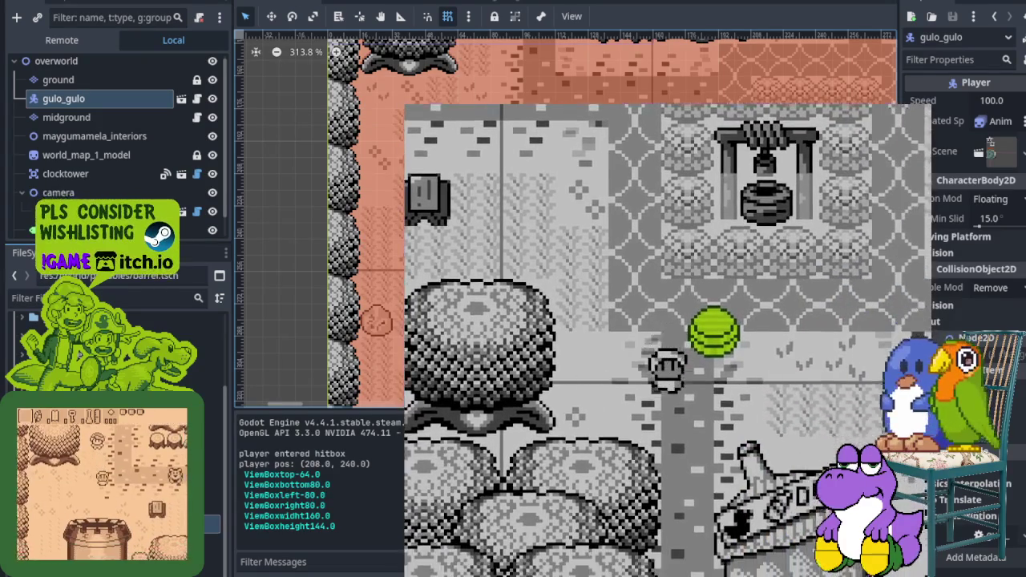
key("Up")
key("Left")
key("x")
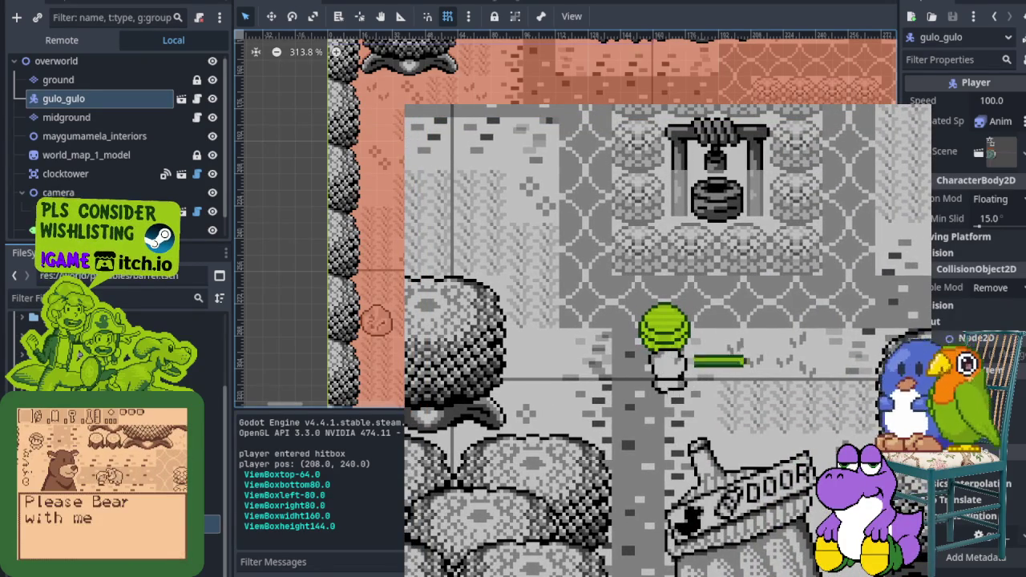
key("Up")
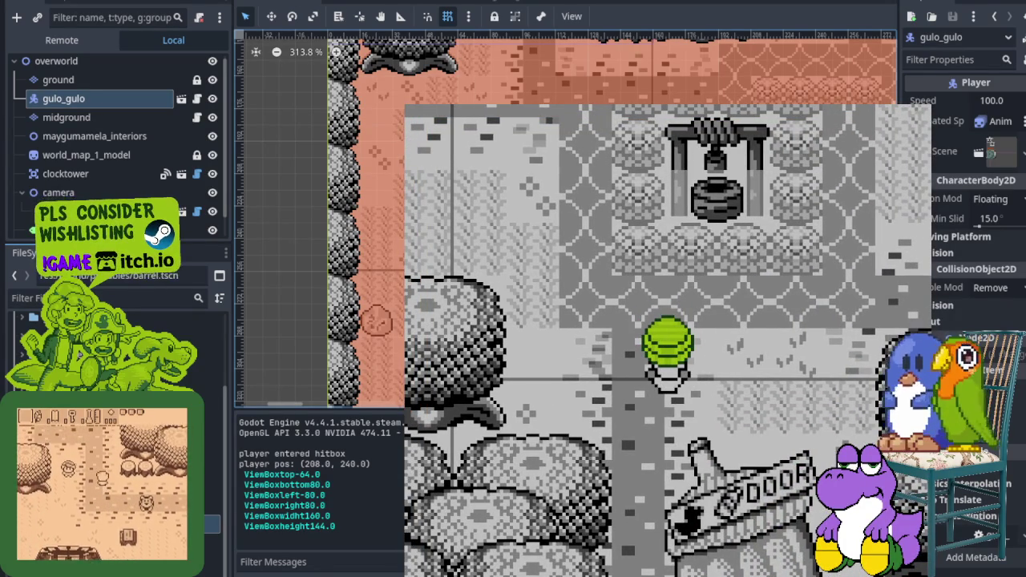
key("Up")
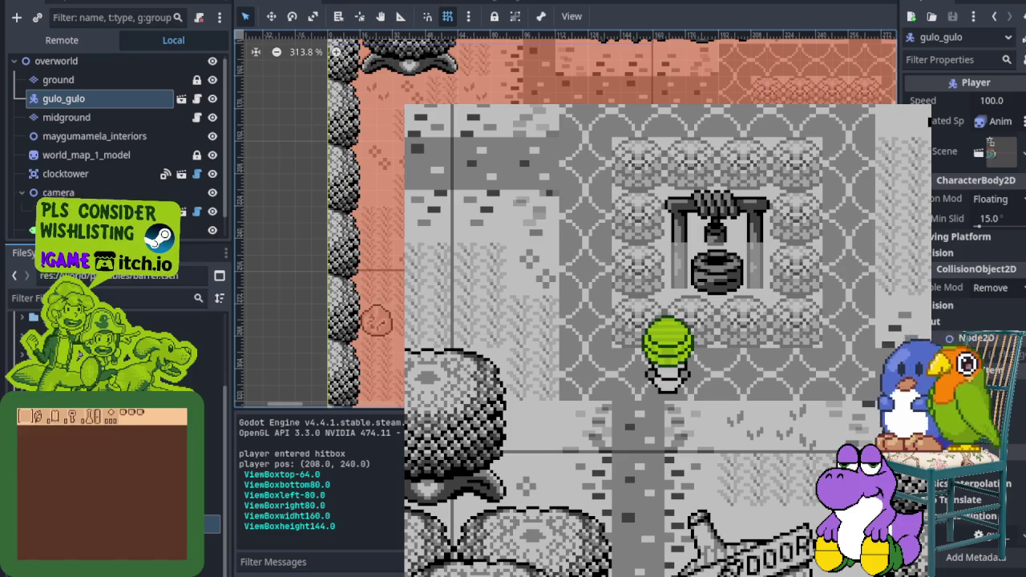
Step: Restart the run twice, walk up toward the well, then stop the game with F8
key("F5")
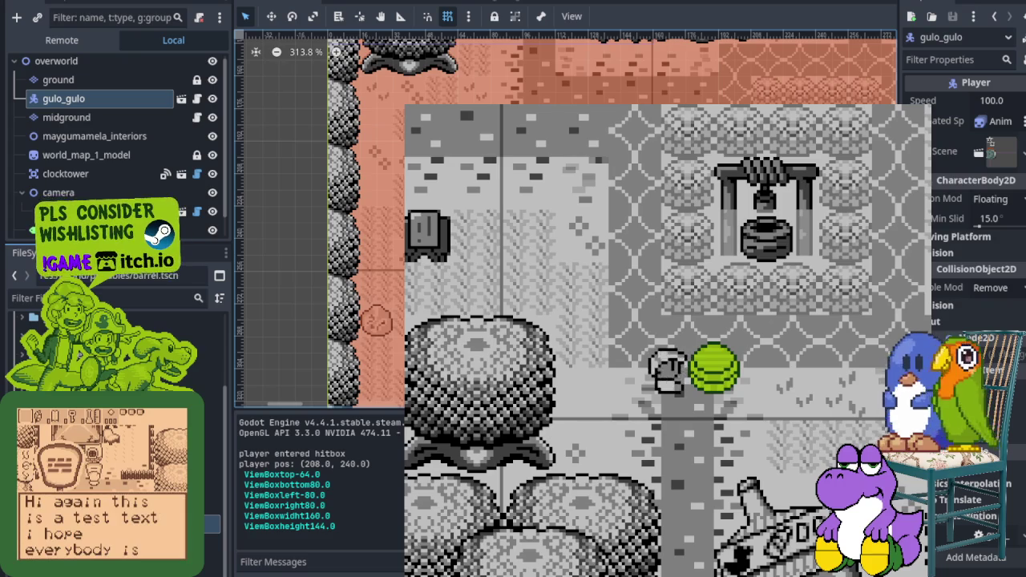
key("F5")
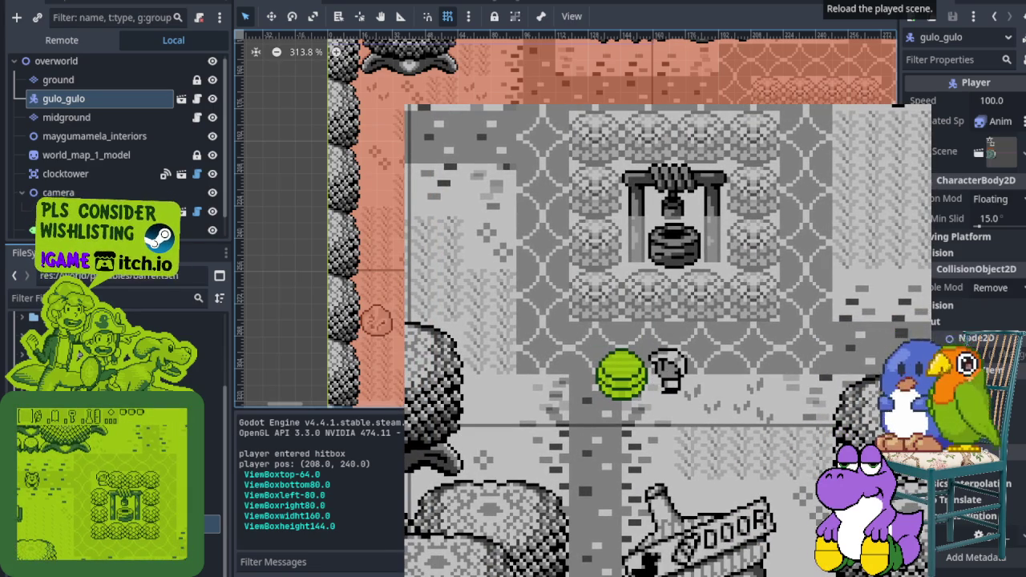
key("Right")
key("Left")
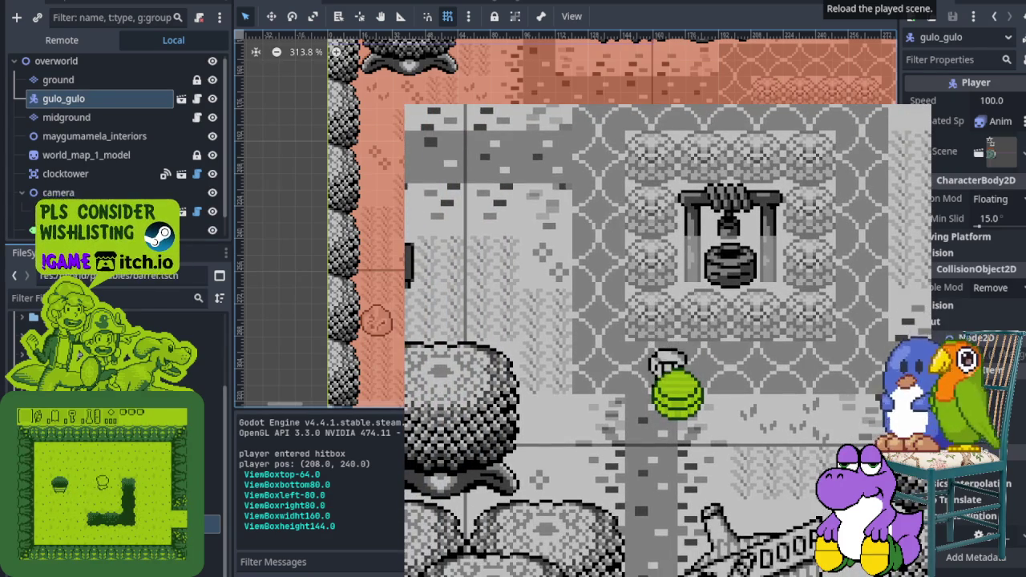
key("Up")
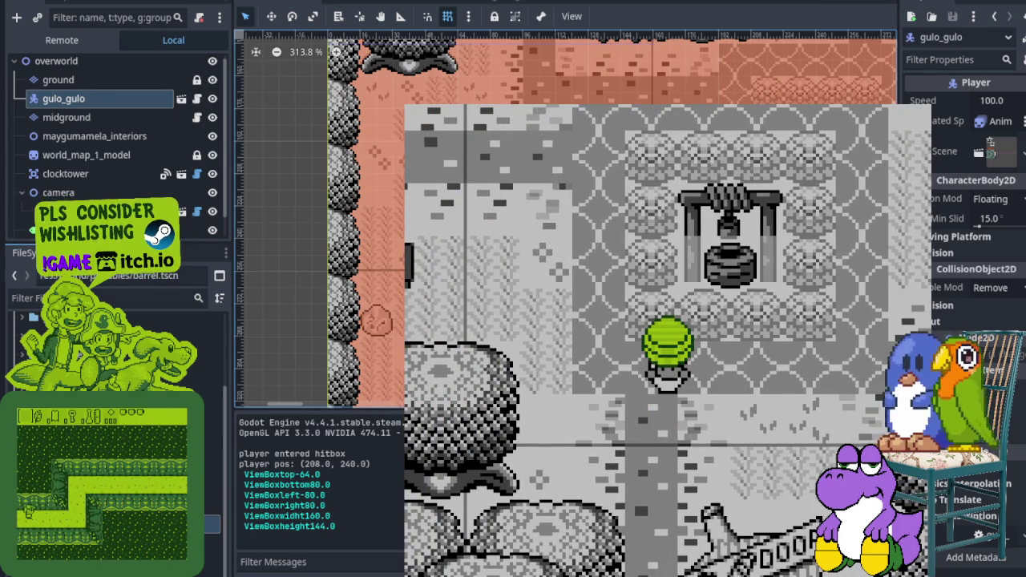
key("F8")
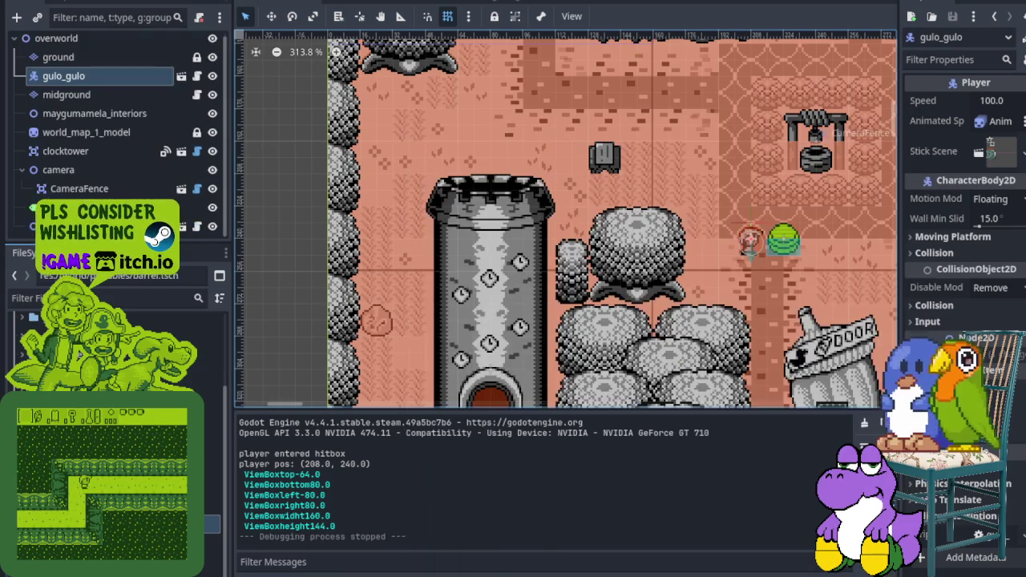
Step: Tick Debug > Visible Collision Shapes and run the game to see the hitboxes
left_click(113, 1)
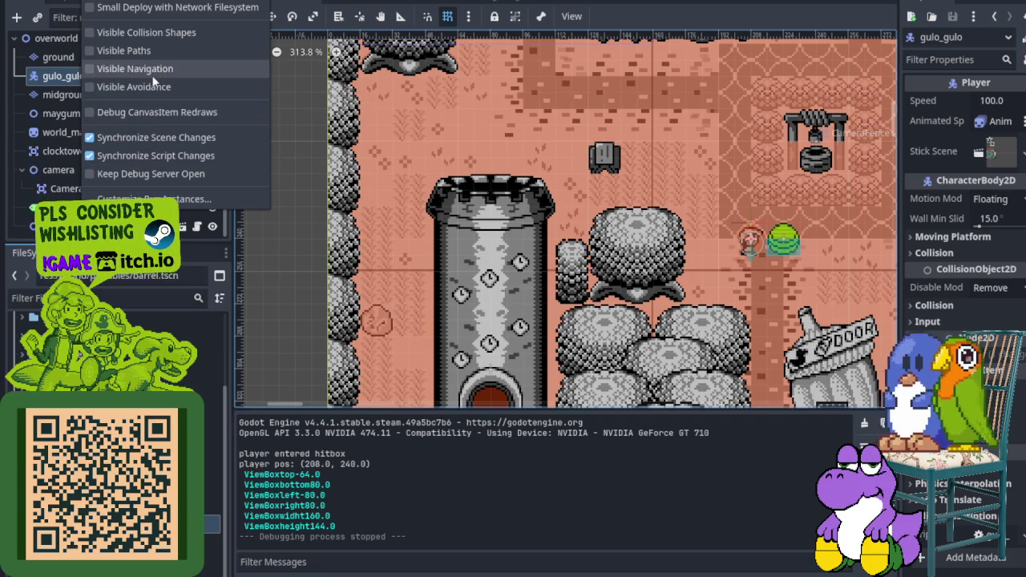
left_click(158, 35)
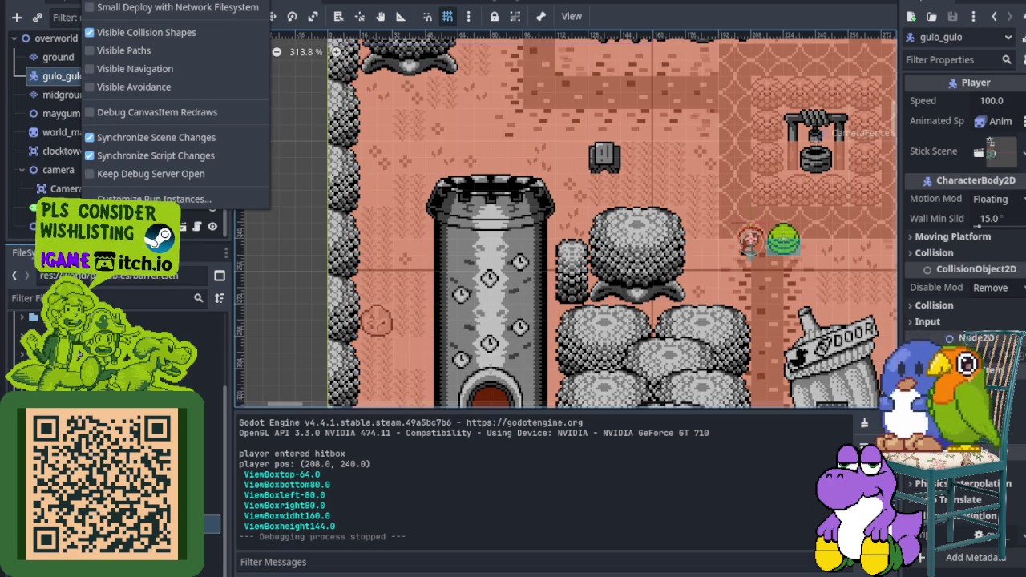
key("ctrl+s")
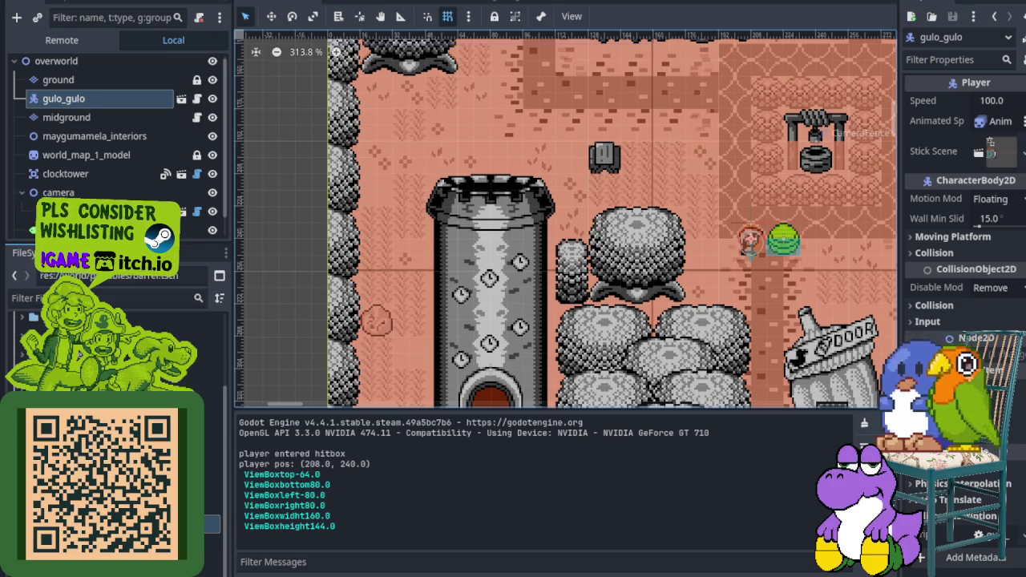
key("Up")
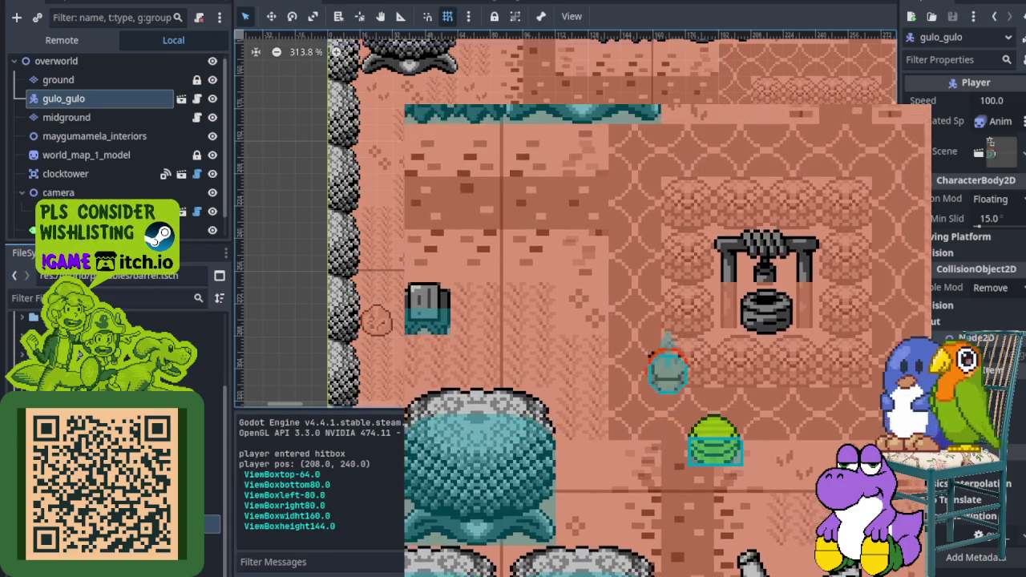
key("Down")
key("Right")
key("Left")
key("Up")
key("Left")
key("Down")
key("Right")
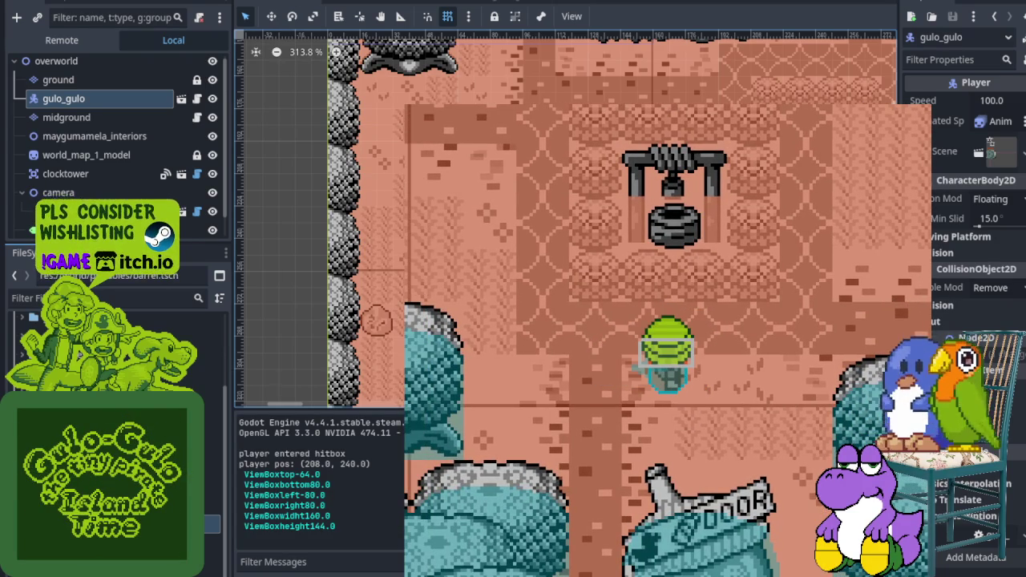
key("F8")
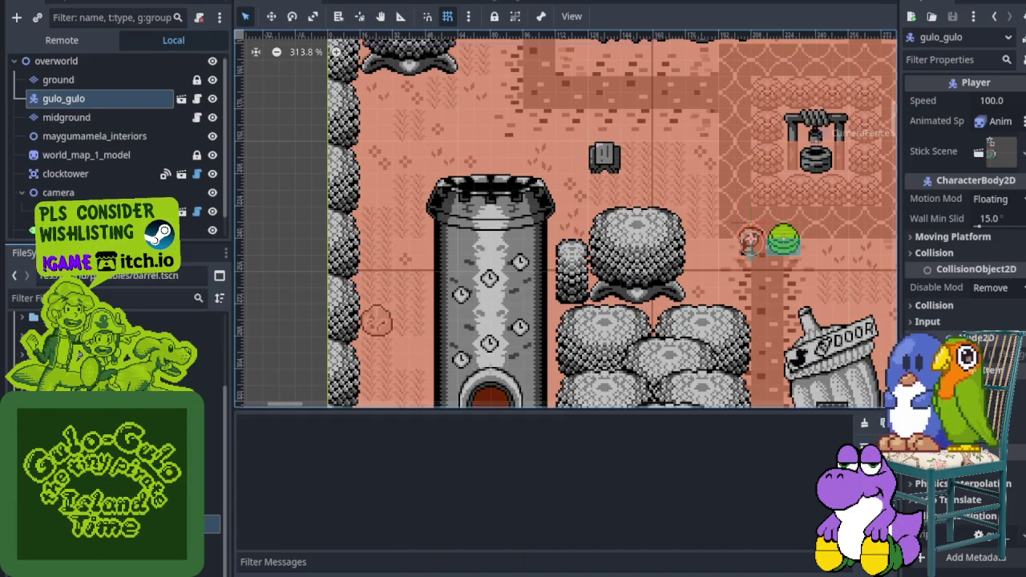
key("F5")
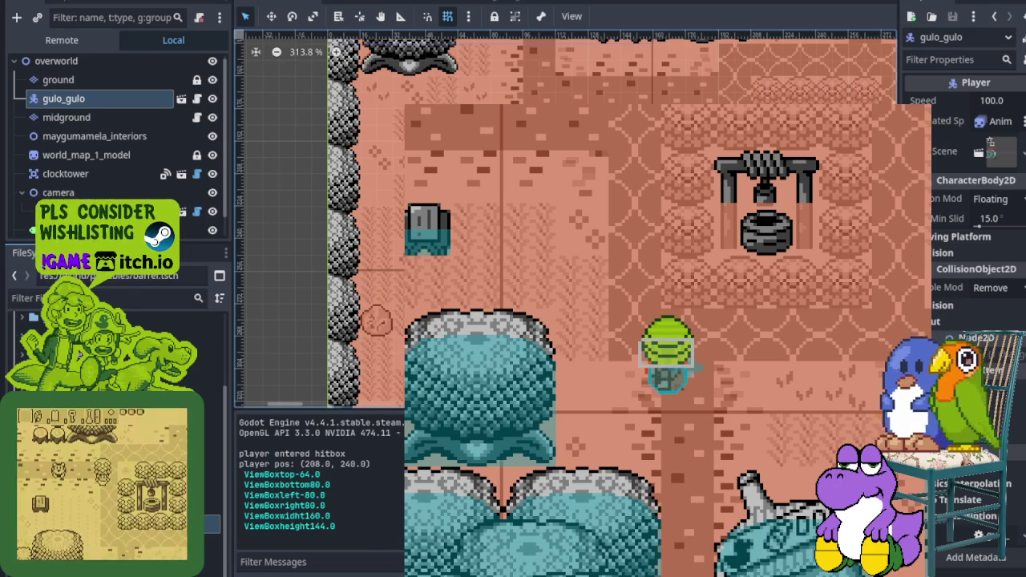
key("F5")
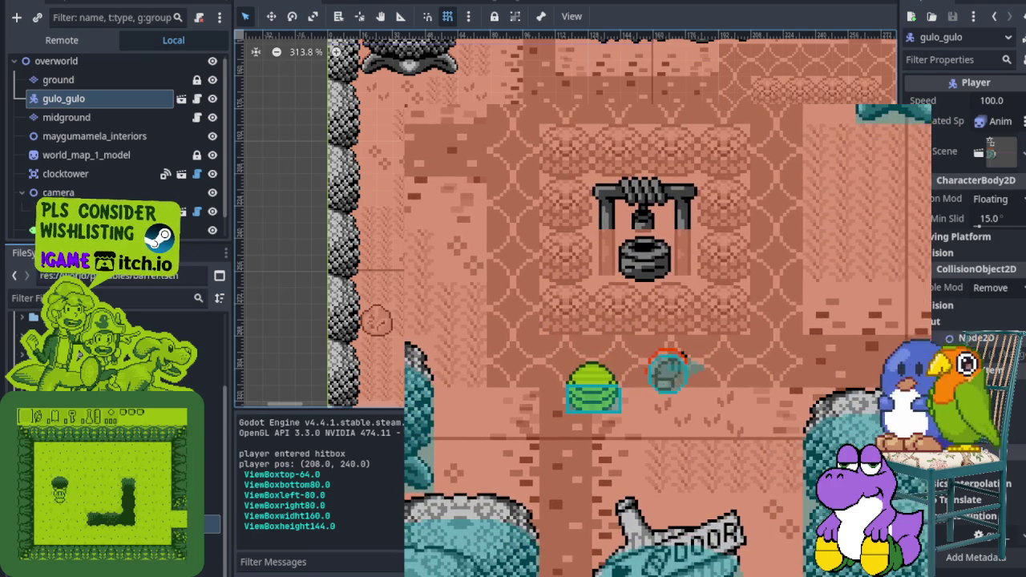
key("Right")
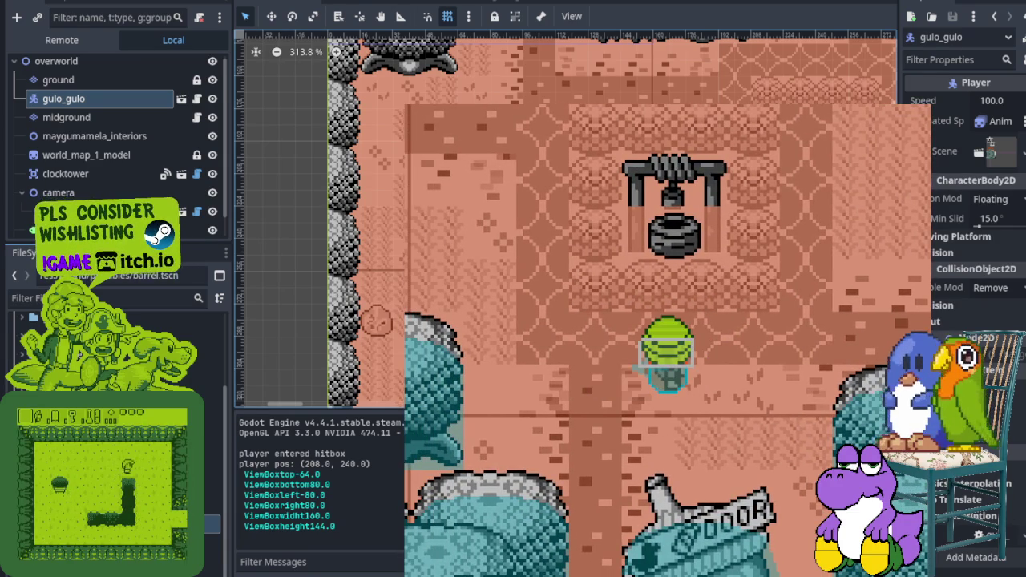
key("F8")
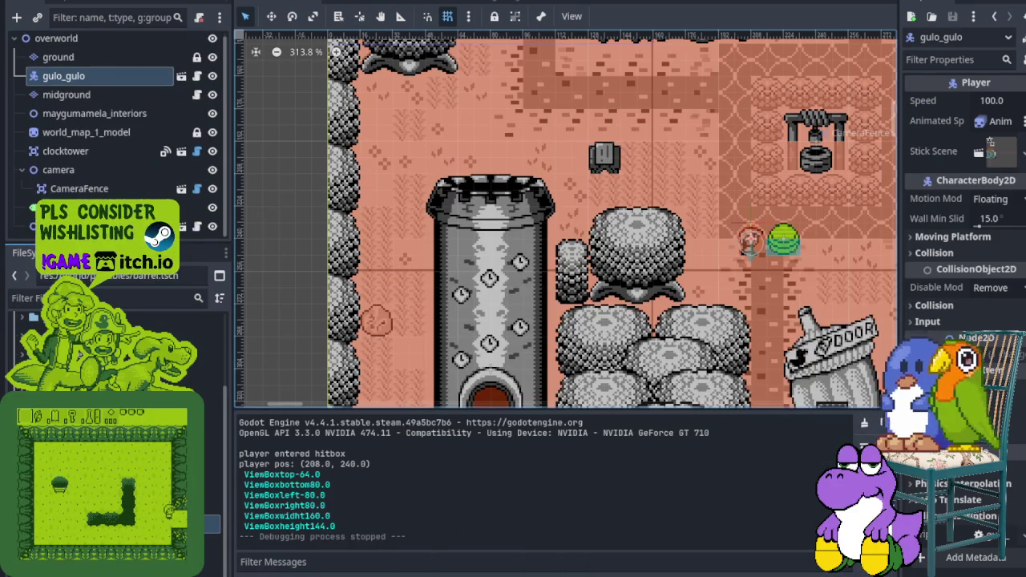
Step: Untick Debug > Visible Collision Shapes and run the game with F5
left_click(115, 2)
left_click(115, 33)
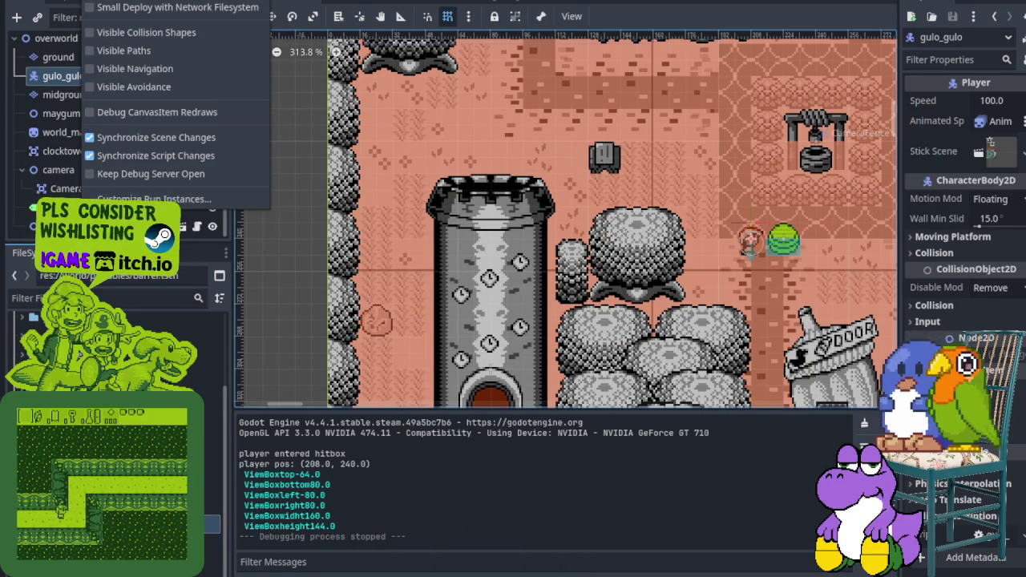
key("F5")
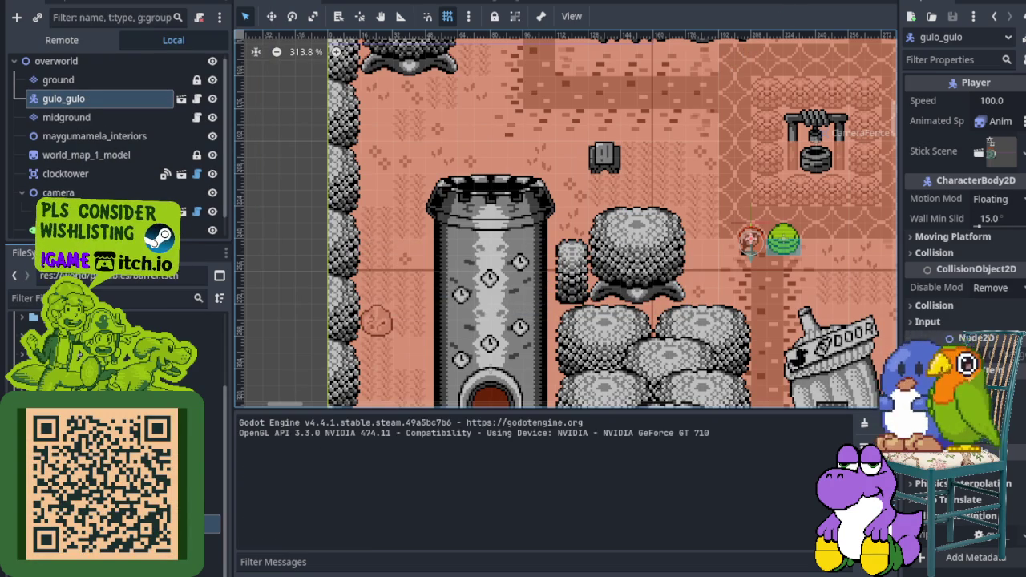
Step: Walk around the well to the green barrel, lift it overhead, then stop the game
key("Down")
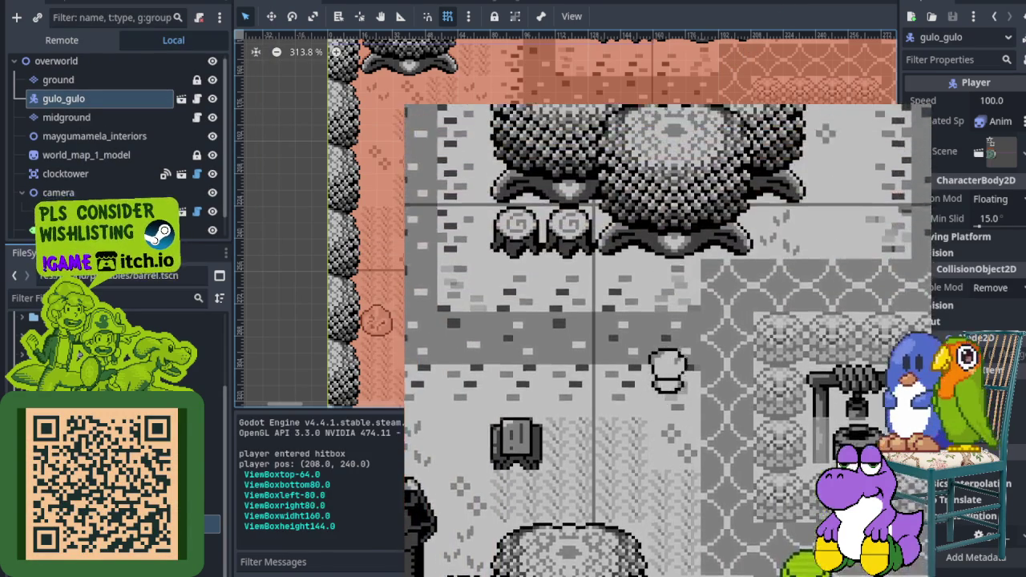
key("Right")
key("Down")
key("Right")
key("Down")
key("Left")
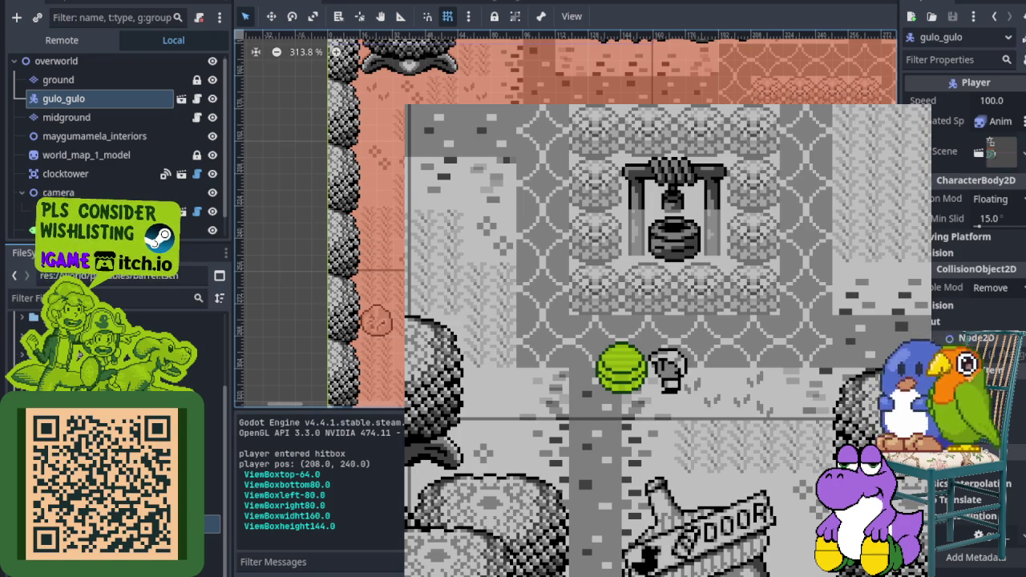
key("Up")
key("Left")
key("Right")
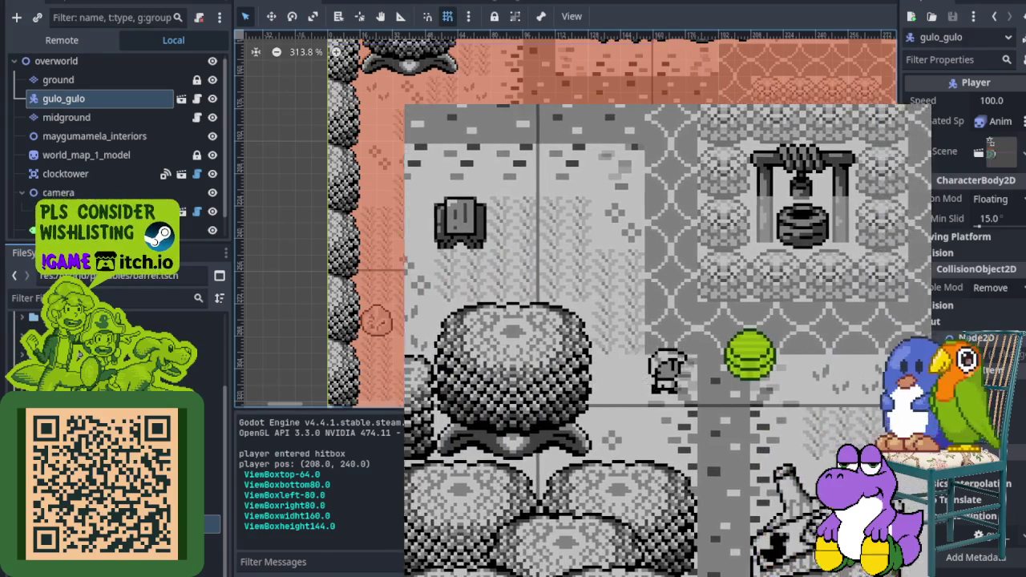
key("space")
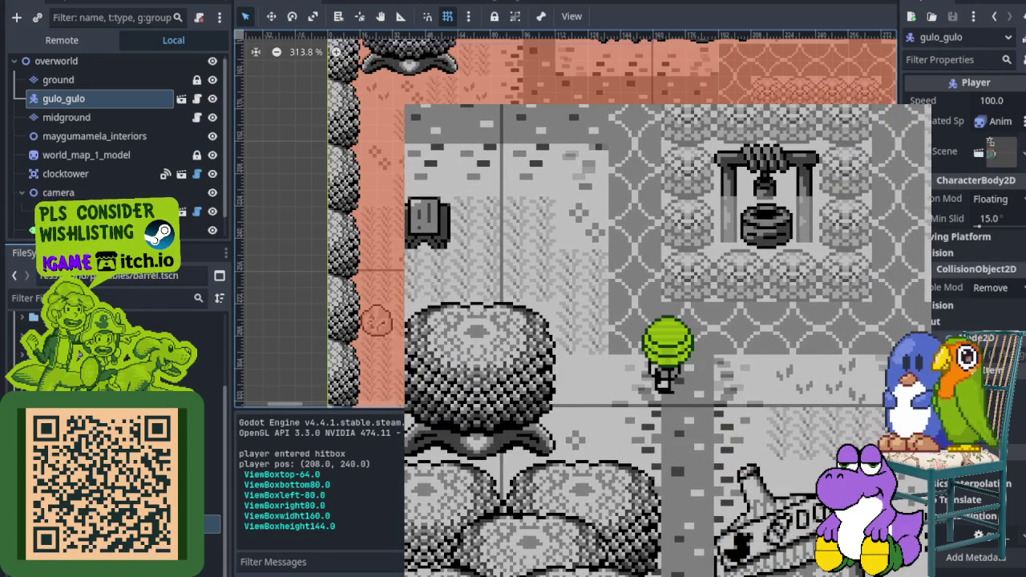
key("F8")
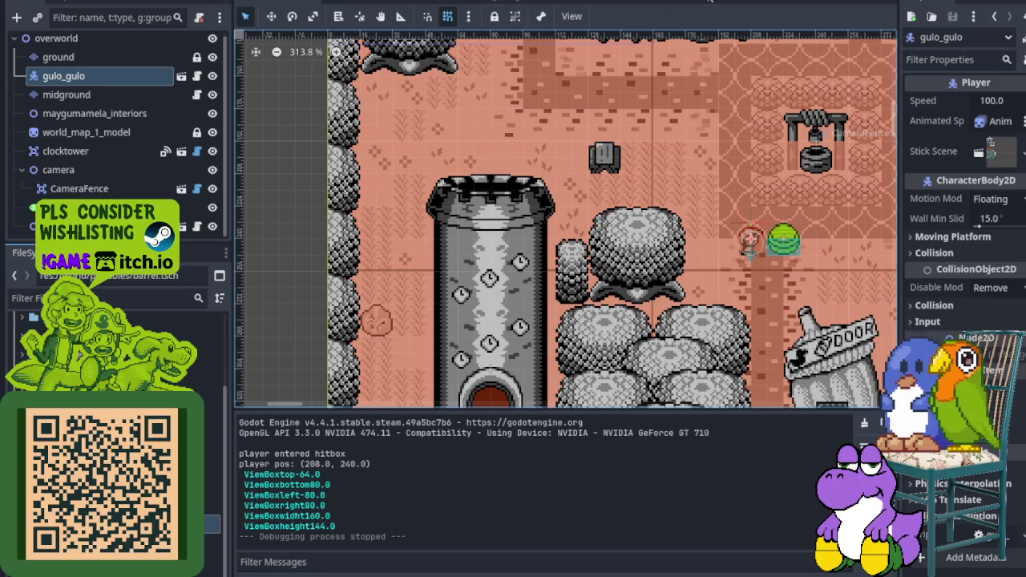
Step: Flip through the clockorocktower, barrel and overworld scene tabs
left_click(357, 2)
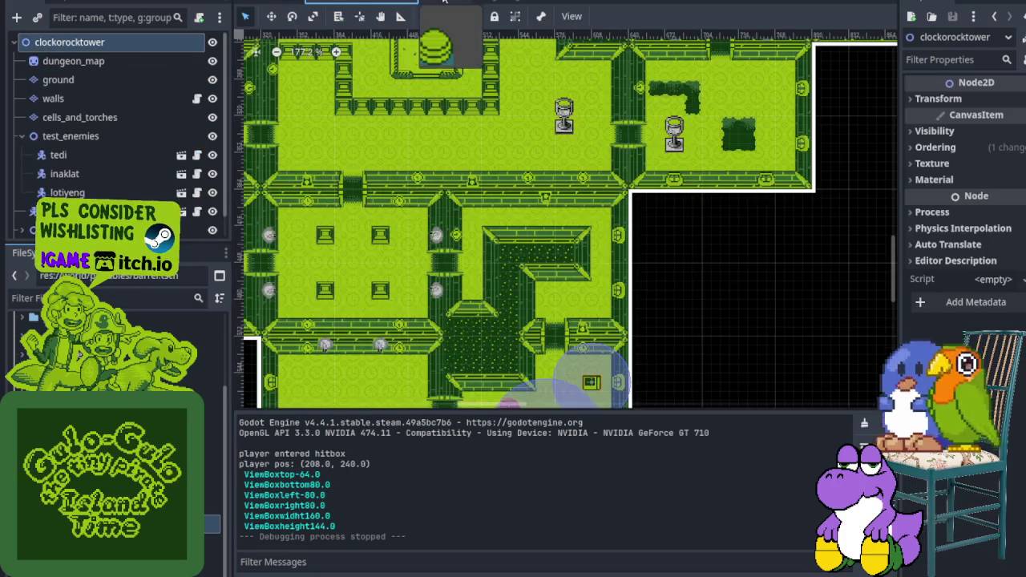
left_click(441, 1)
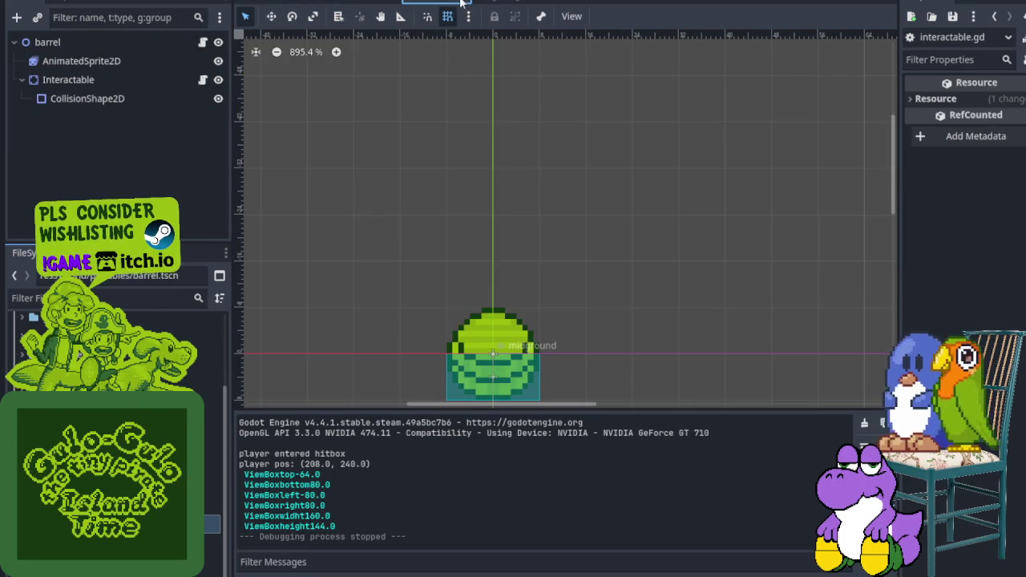
left_click(405, 3)
left_click(276, 3)
scroll(769, 228, "up", 5)
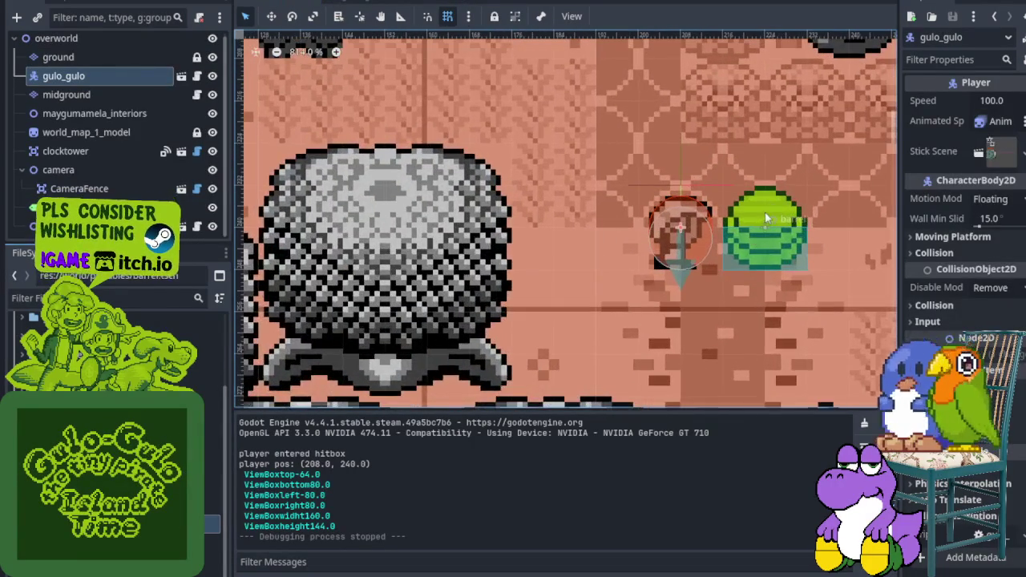
Step: View the gulo_gulo player scene, zooming on the sprite and its ObjectHolder point
left_click(366, 3)
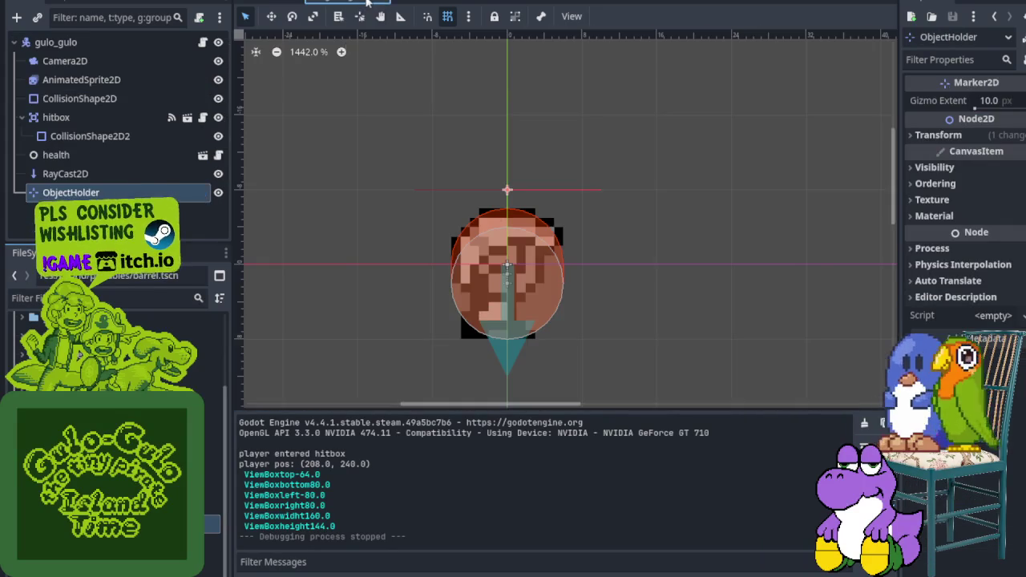
scroll(493, 216, "down", 2)
scroll(509, 273, "up", 4)
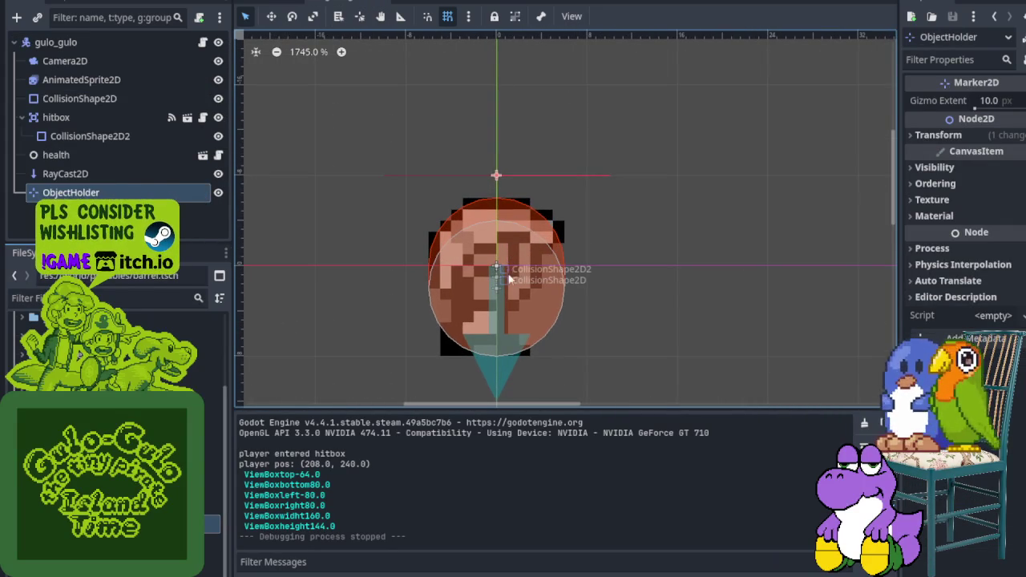
scroll(500, 211, "down", 4)
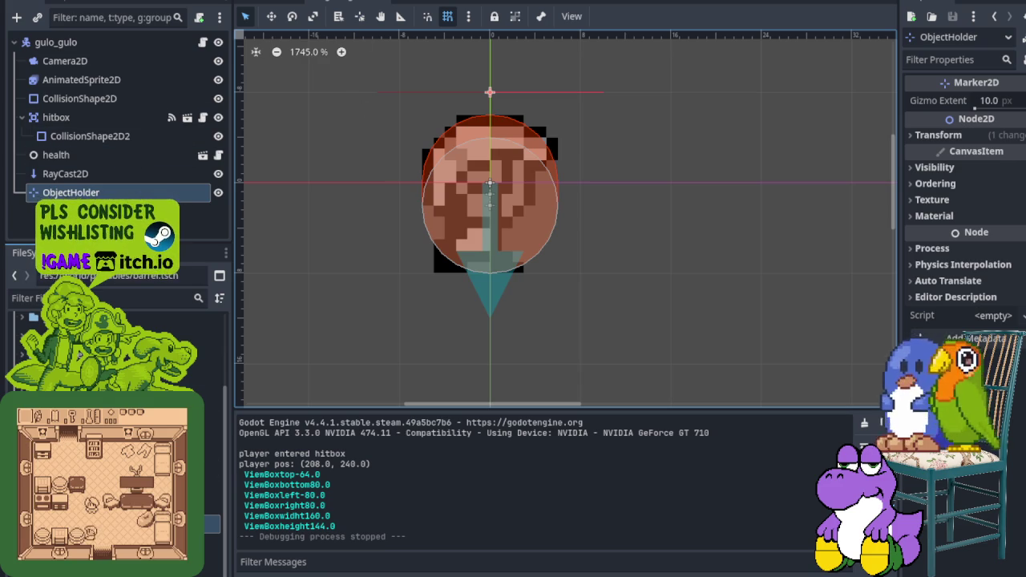
key("ctrl+Tab")
Step: Select the barrel's CollisionShape2D node under Interactable
scroll(492, 283, "down", 5)
scroll(495, 306, "up", 1)
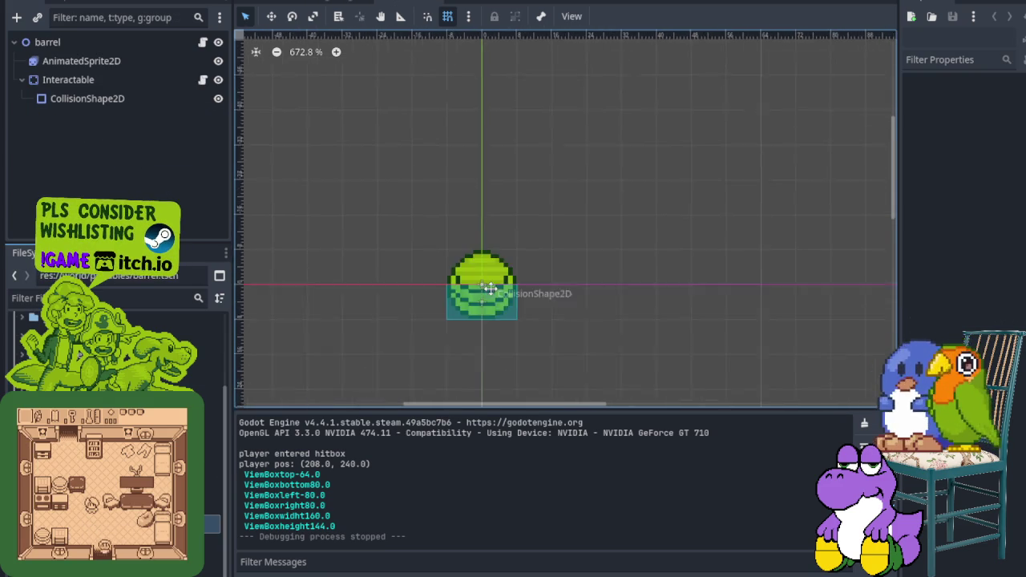
scroll(494, 307, "up", 4)
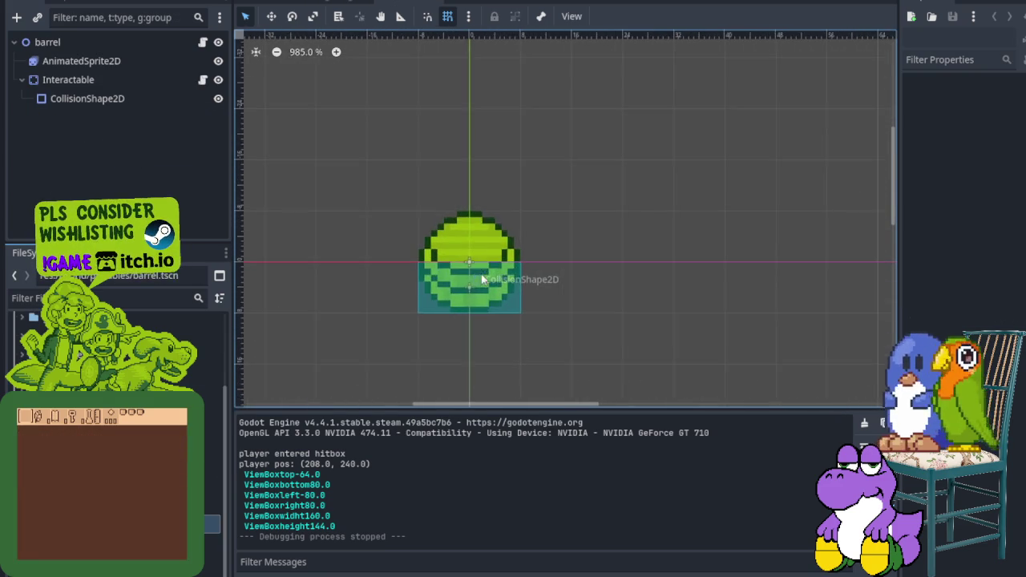
left_click(113, 73)
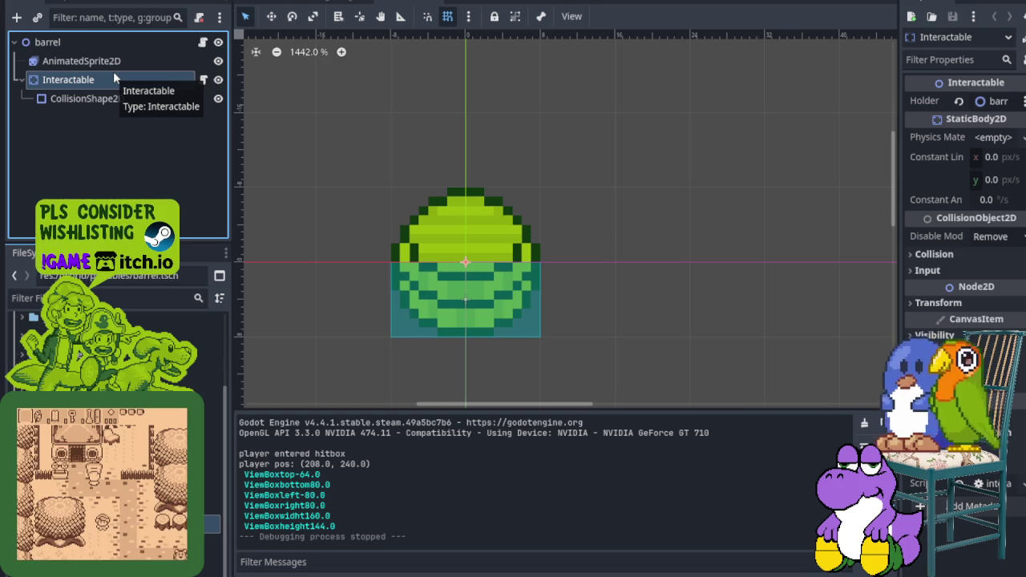
left_click(120, 99)
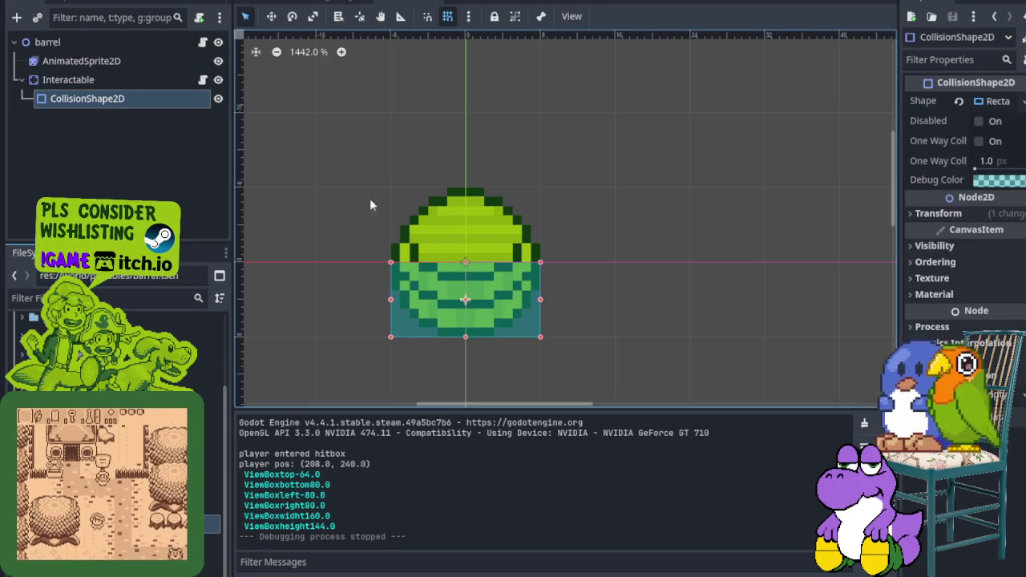
scroll(469, 258, "up", 3)
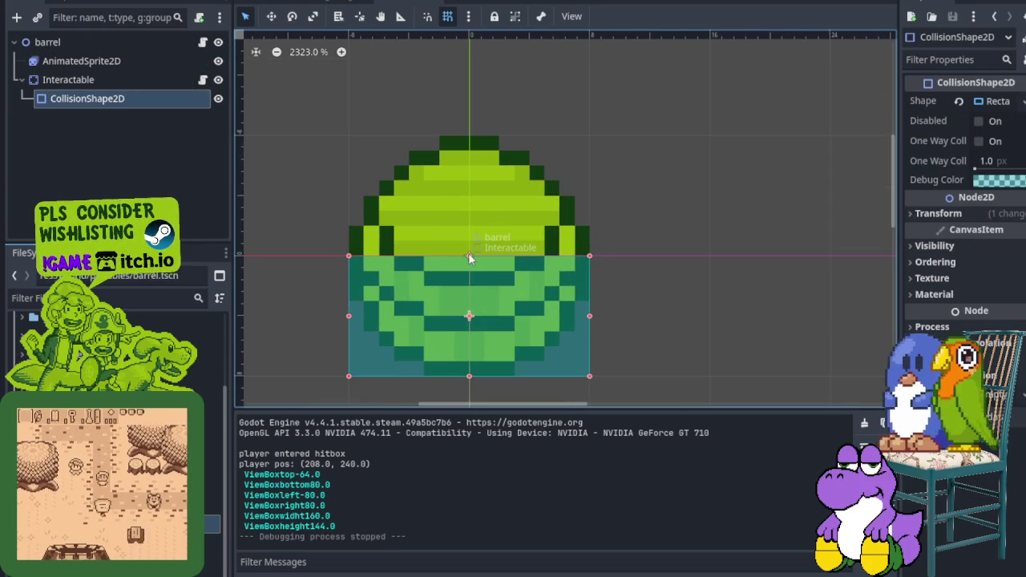
left_click(469, 257)
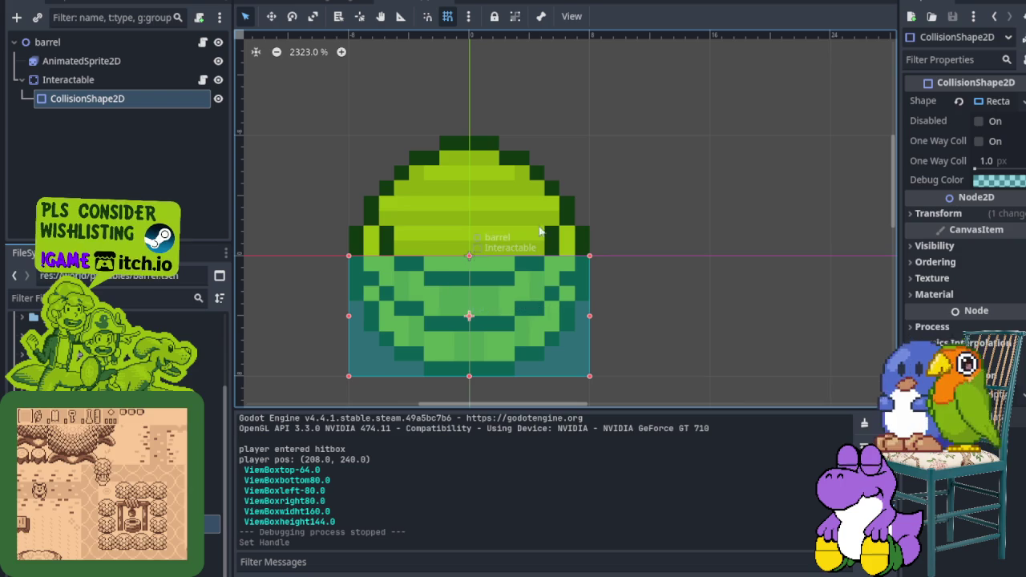
Step: Inspect the collision rectangle's size, reset it, then undo back to 16×8
left_click(995, 101)
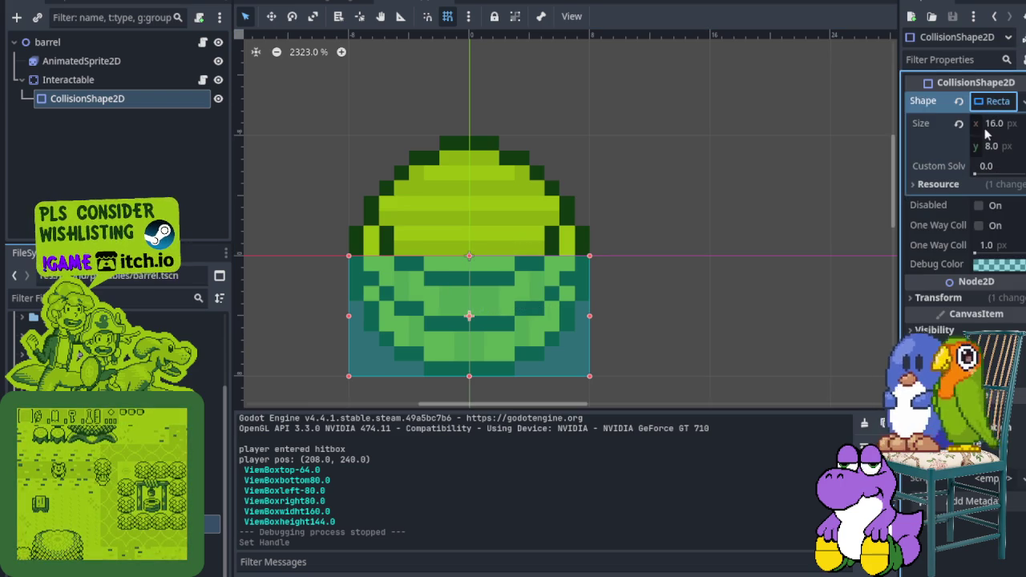
left_click(963, 124)
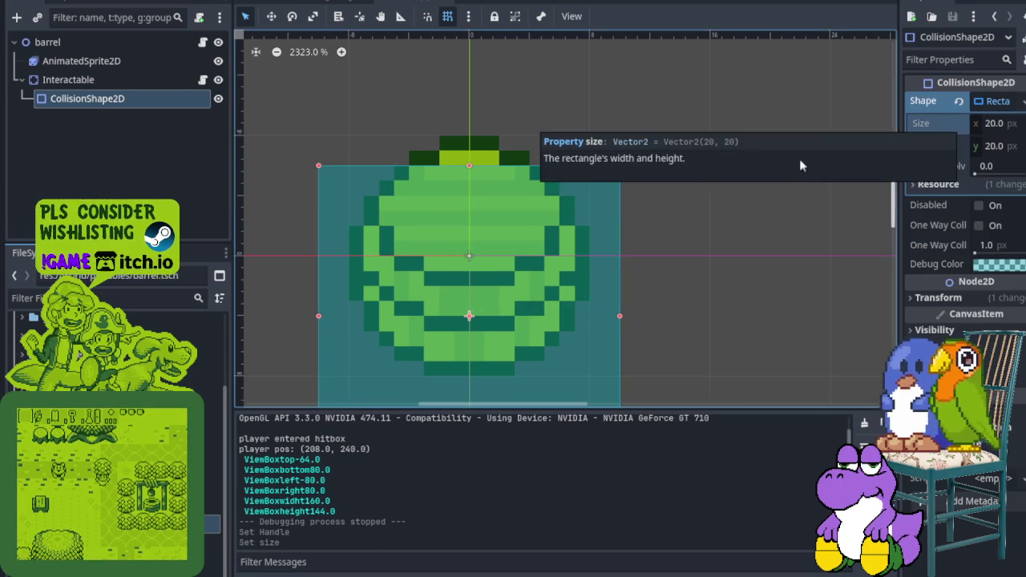
scroll(591, 207, "down", 1)
scroll(566, 321, "down", 5)
scroll(505, 366, "up", 4)
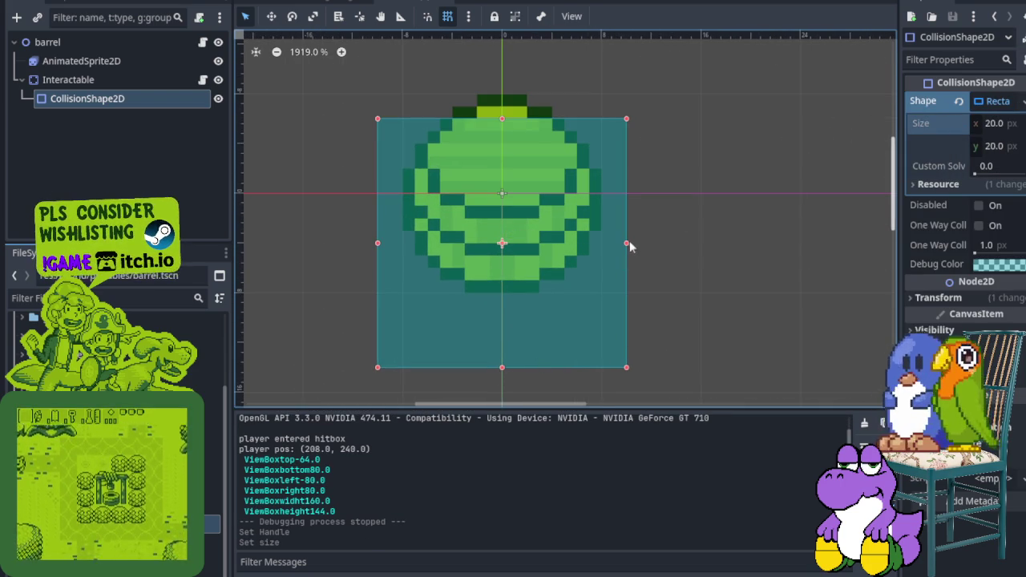
left_click(993, 123)
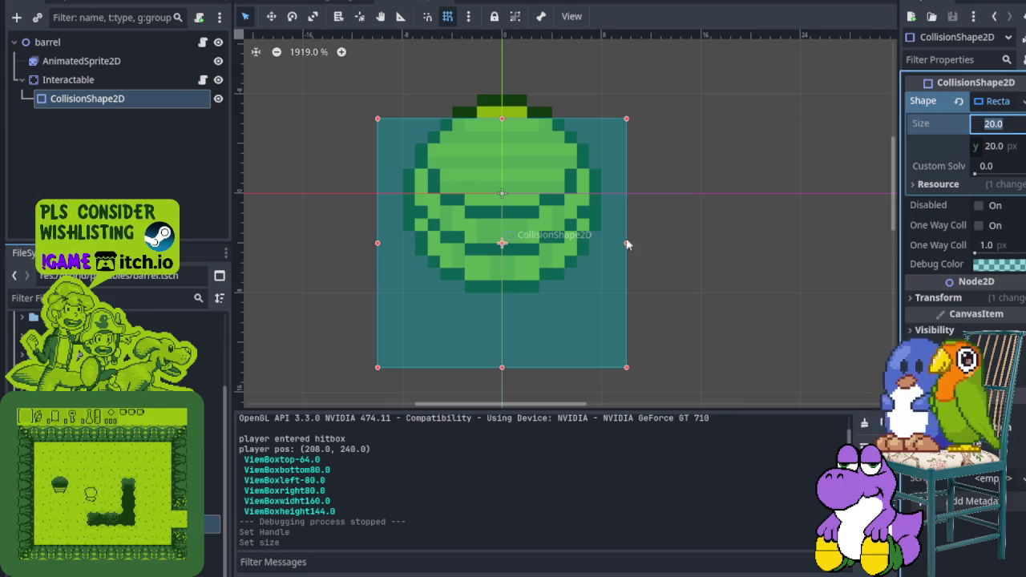
left_click(155, 99)
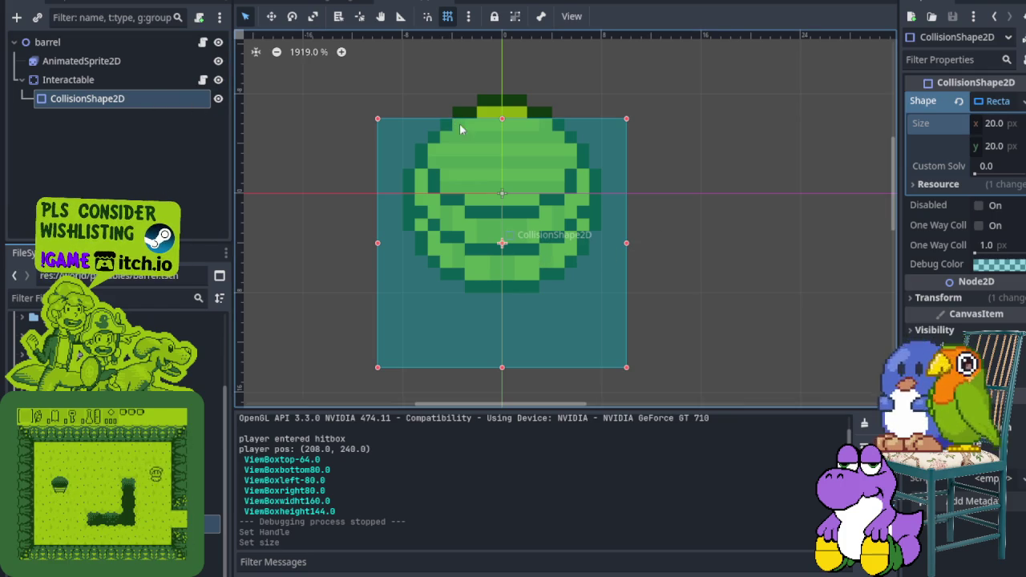
key("ctrl+z")
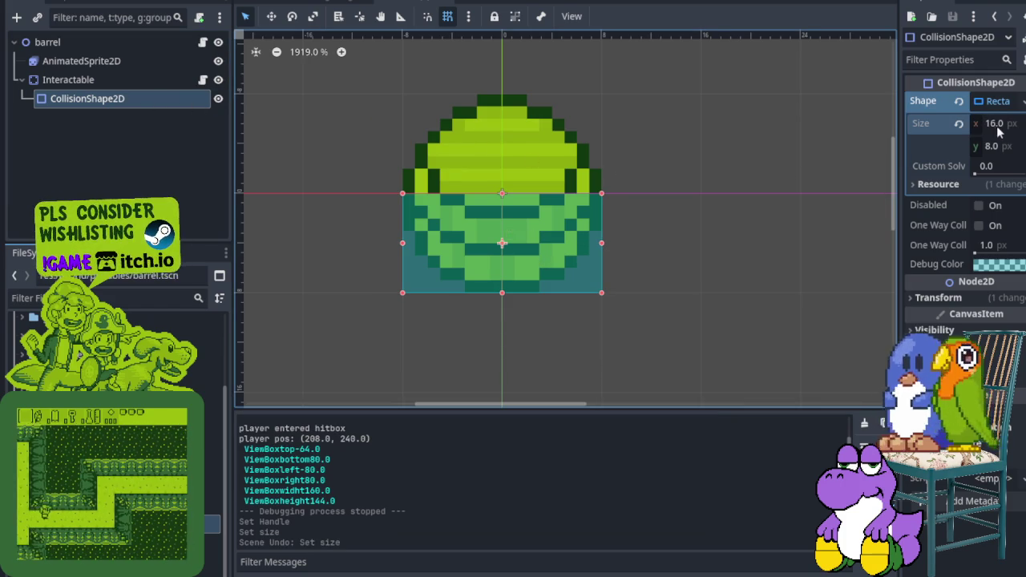
Step: Set the rectangle height to 12 and move the shape to position (0, 2)
left_click(991, 146)
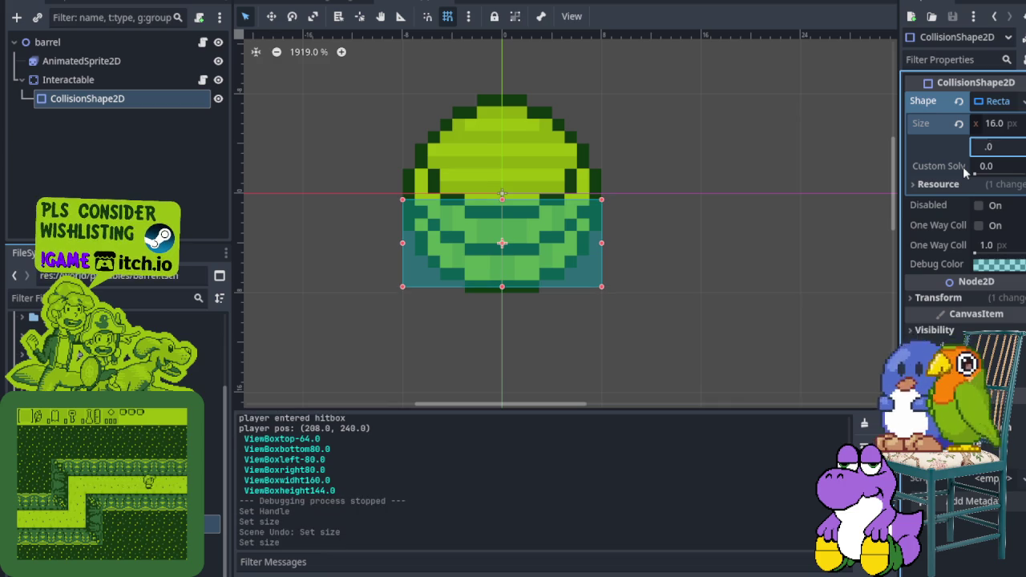
type("12")
key("Return")
mouse_move(499, 281)
left_mouse_down()
mouse_move(499, 233)
mouse_move(497, 243)
left_mouse_up()
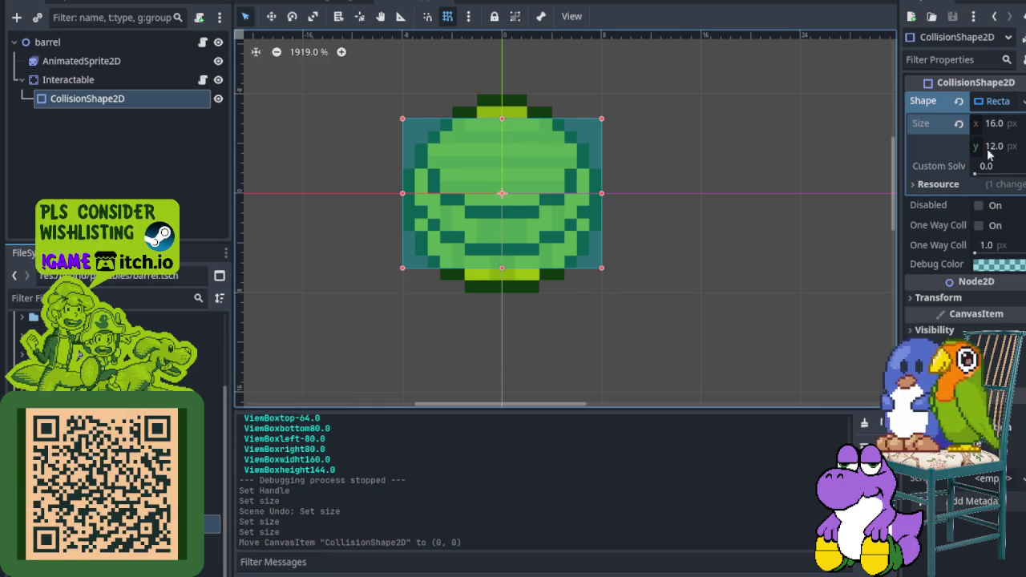
key("Down")
key("Down")
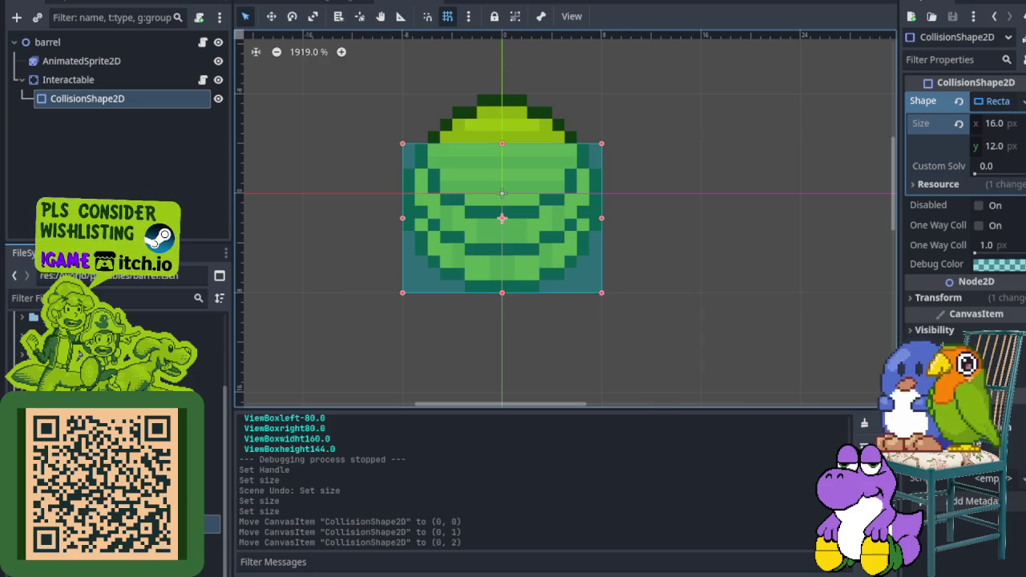
left_click(277, 2)
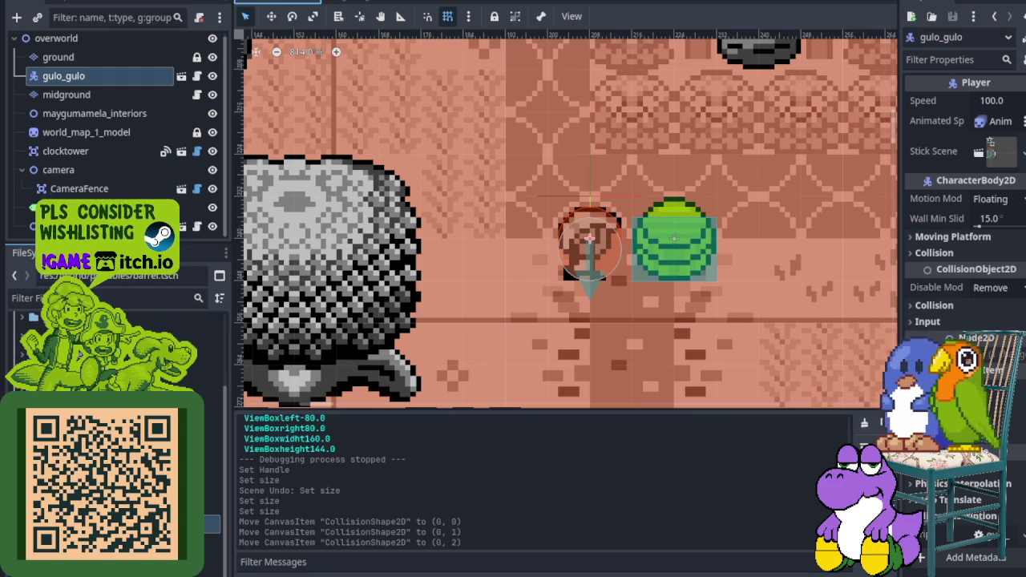
Step: Look over the Debug and Help menus, then run the game with F5 to test the barrel
left_click(100, 0)
mouse_move(176, 0)
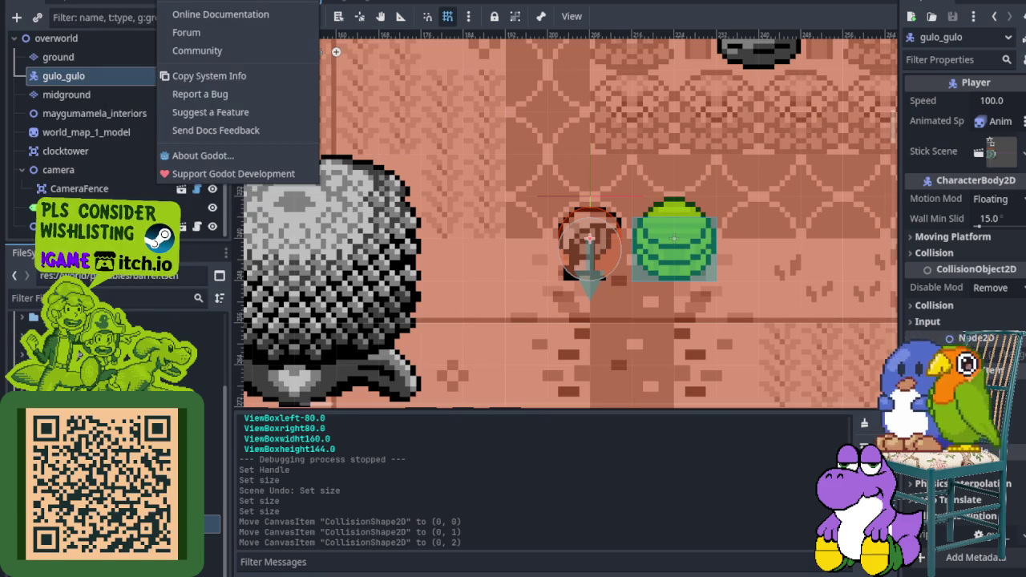
key("F5")
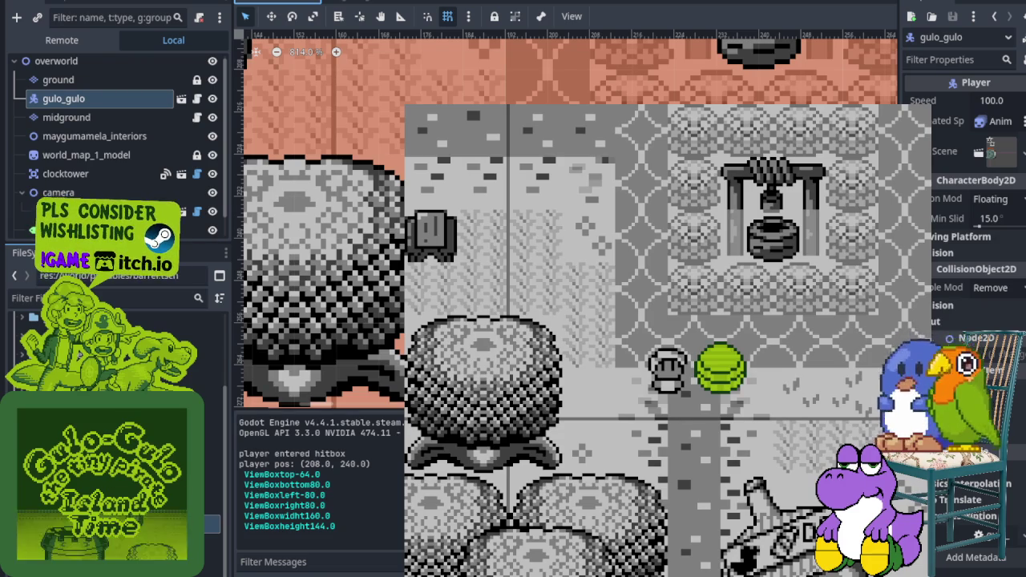
Step: Walk the player up and left, talk to a character, then stop the game
key("Up")
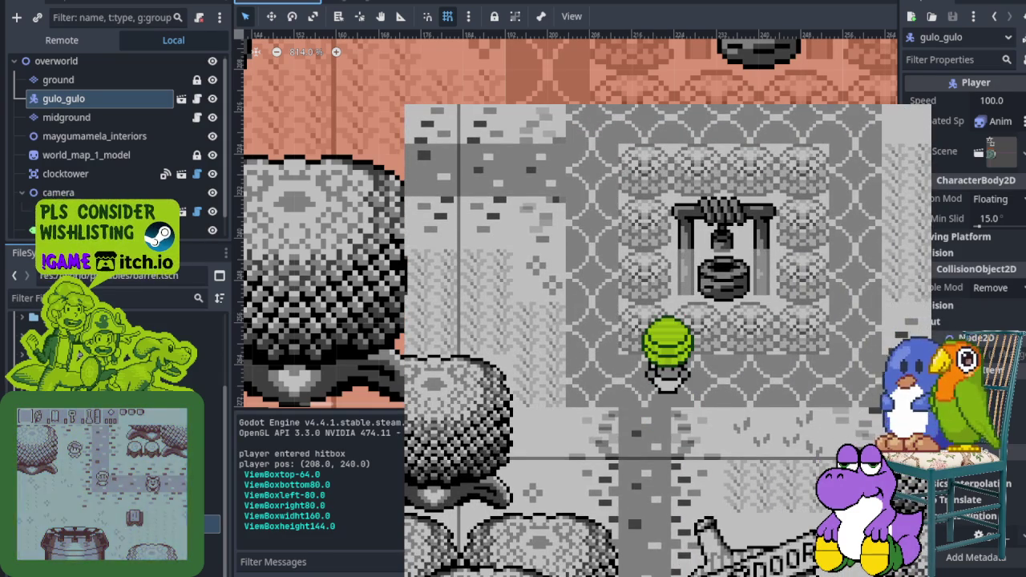
key("Left")
key("space")
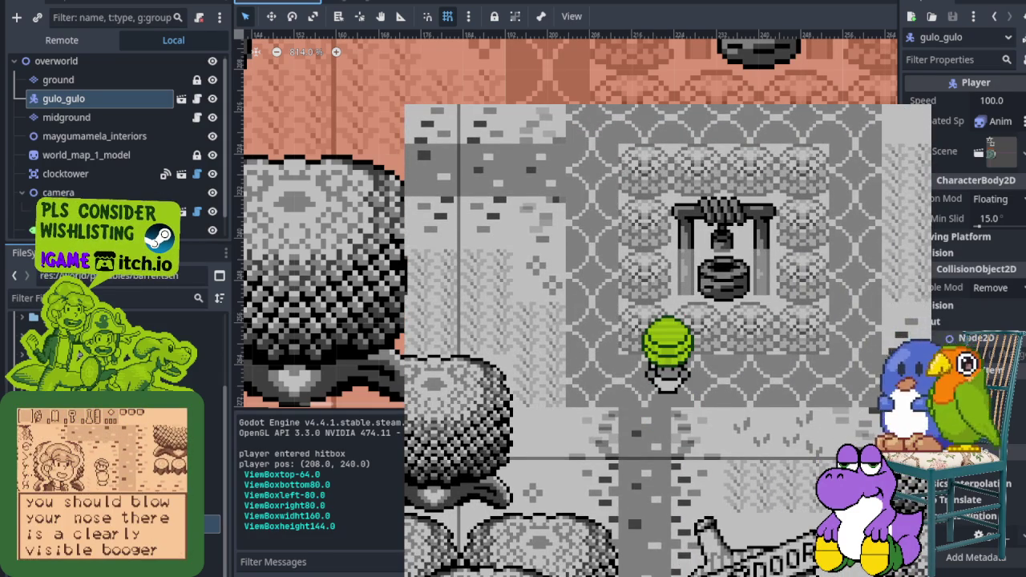
key("F8")
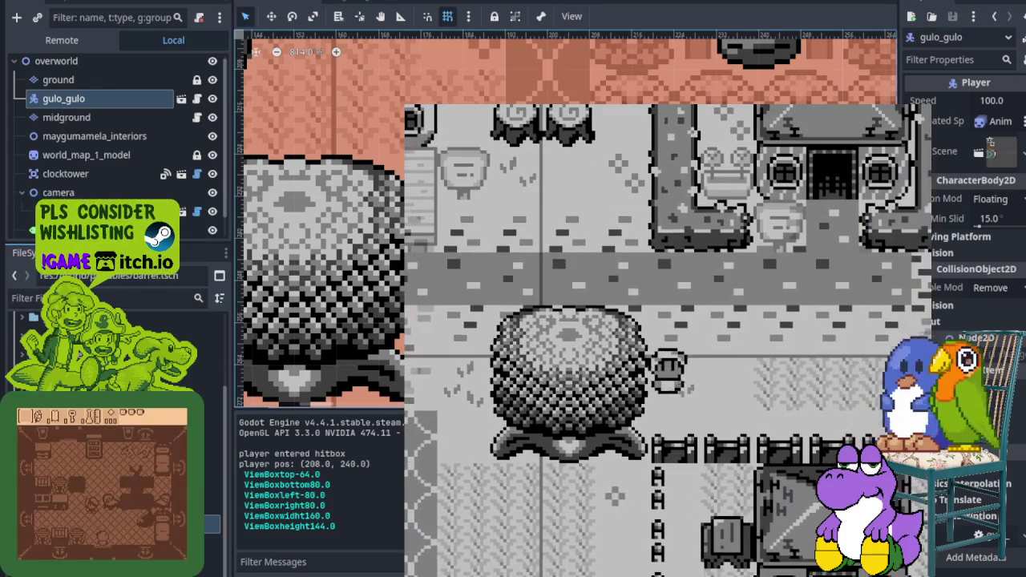
Step: Reload the game and walk the player down past the barrel toward the well, then stop it
key("Up")
key("Right")
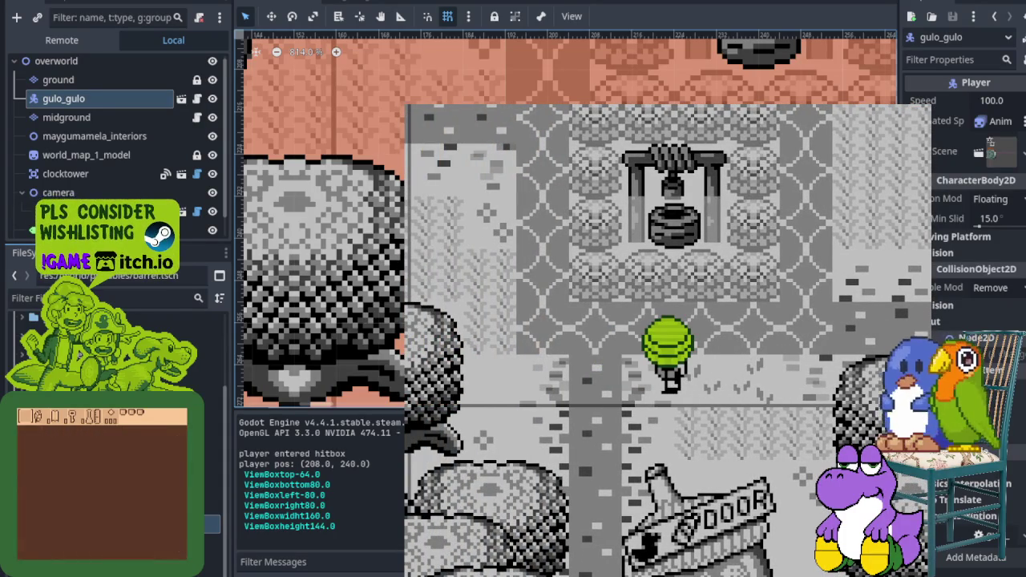
left_click(882, 3)
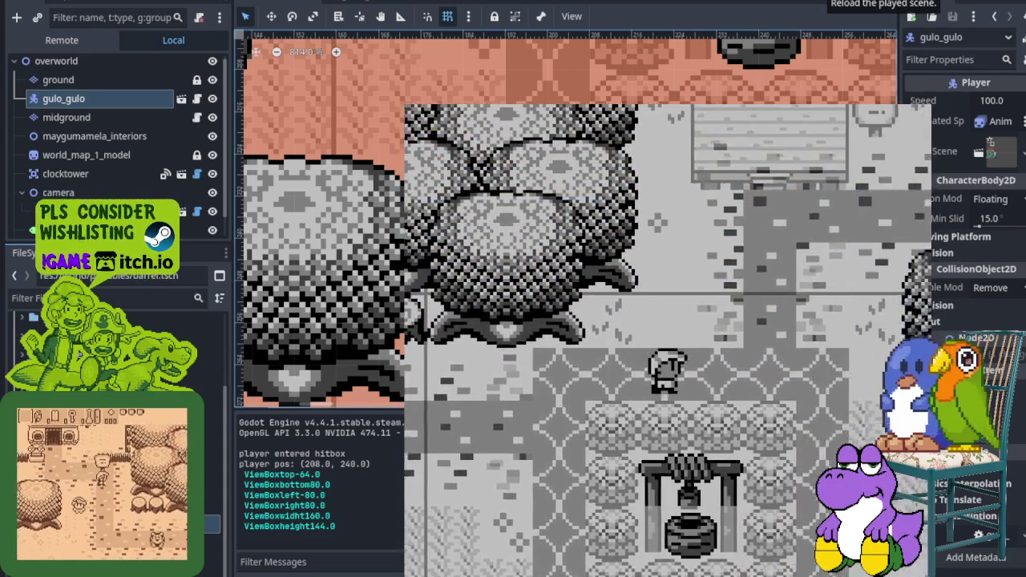
key("Down")
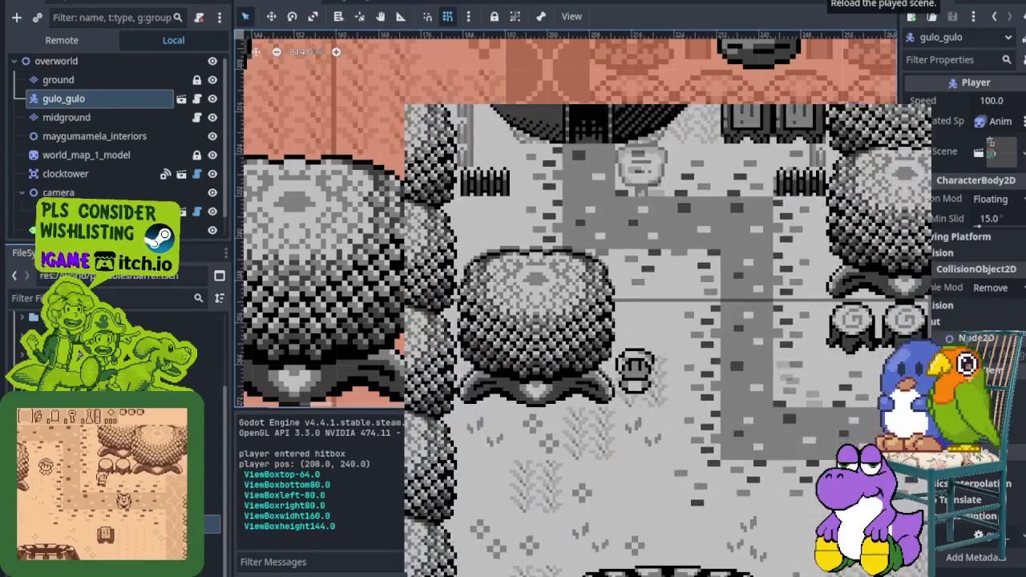
key("Right")
key("Down")
key("Left")
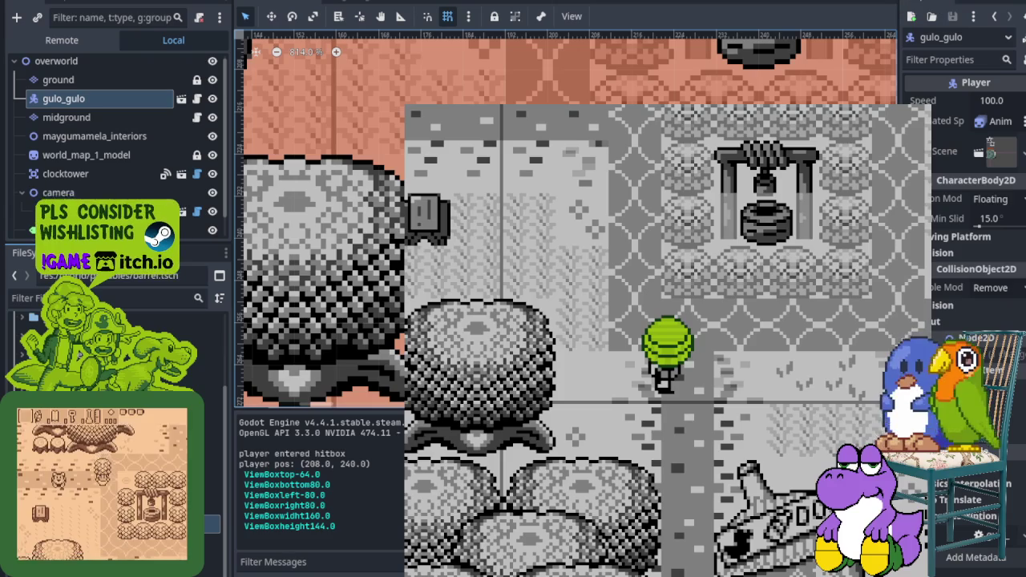
key("F8")
key("ctrl+s")
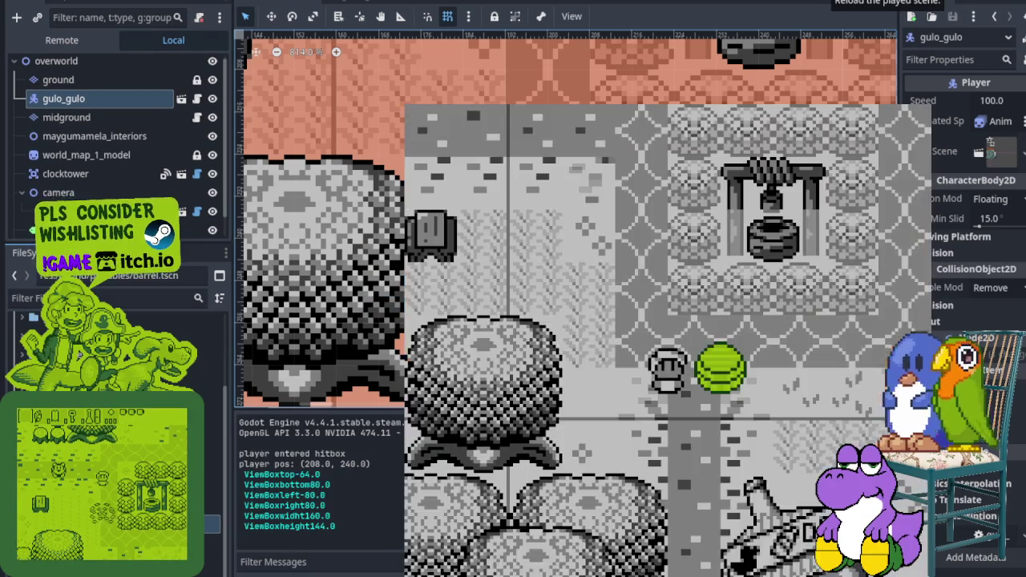
Step: Restart the game, walk to the barrel below the well and lift it overhead
key("Right")
key("Down")
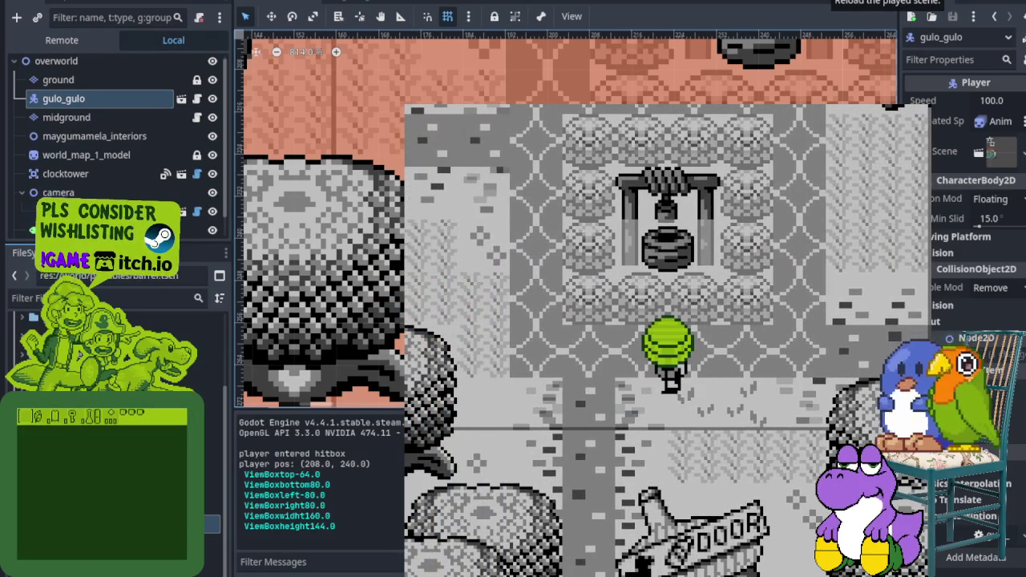
key("F5")
key("Right")
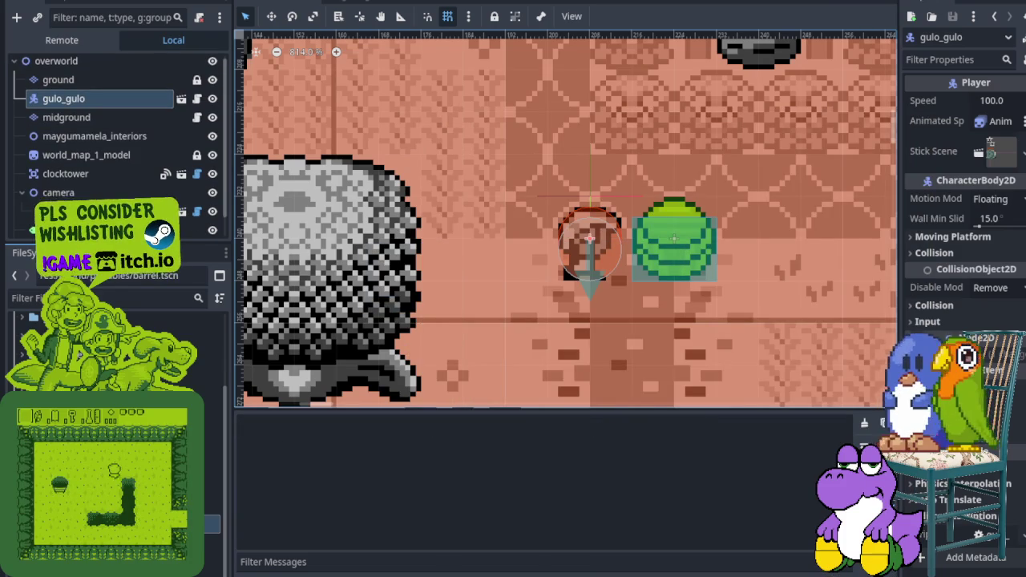
key("Up")
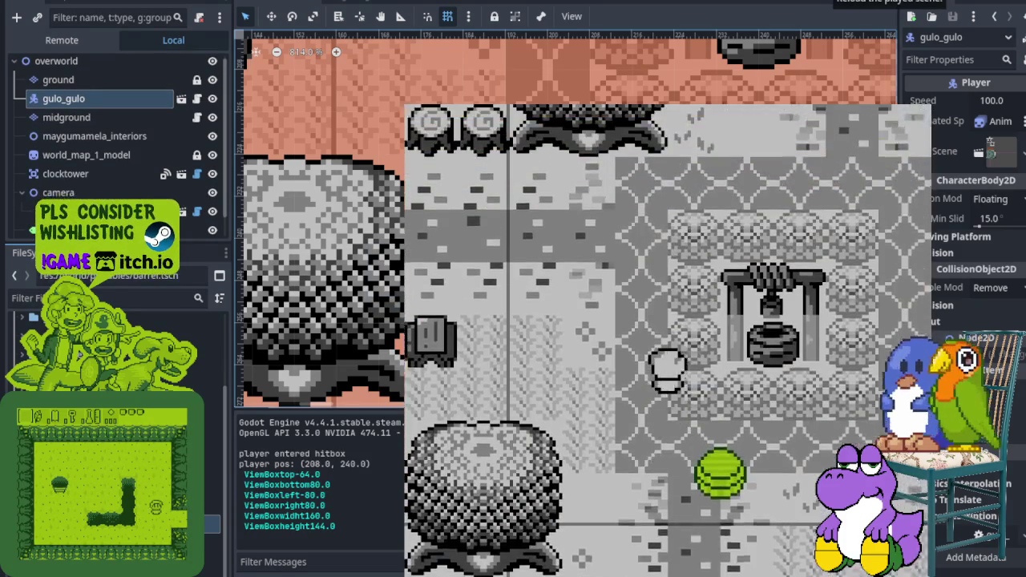
key("Right")
key("Down")
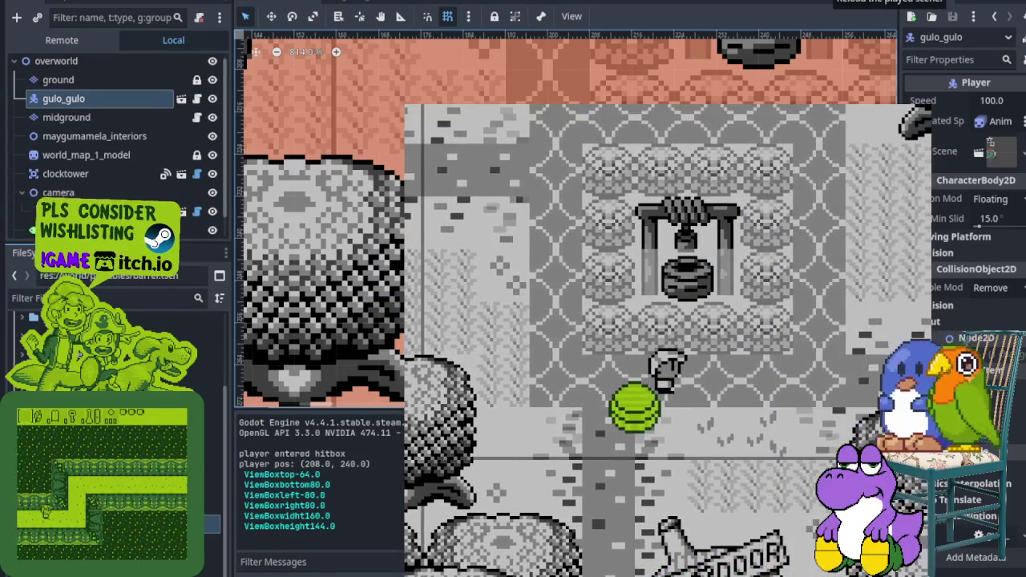
key("Left")
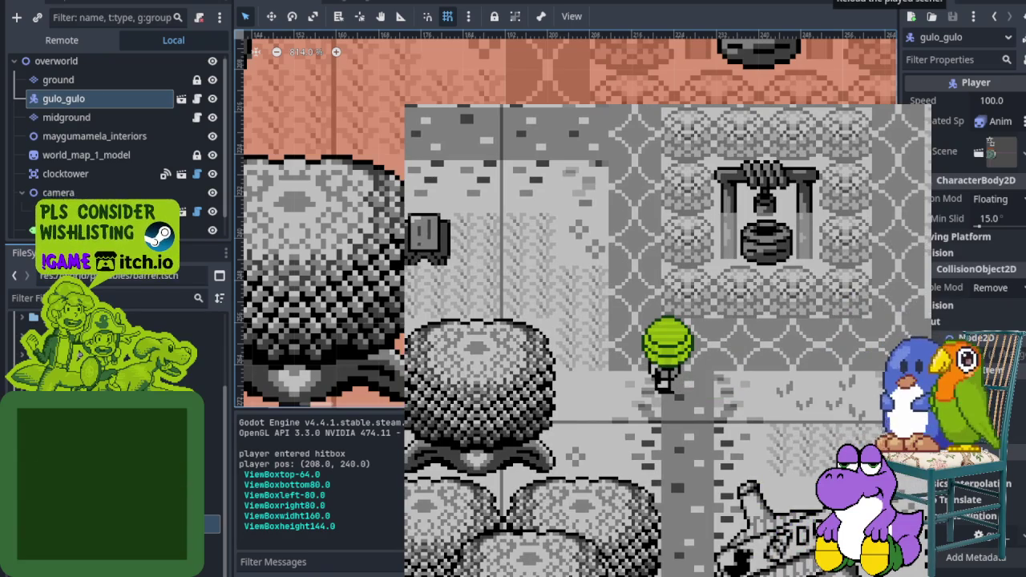
key("F5")
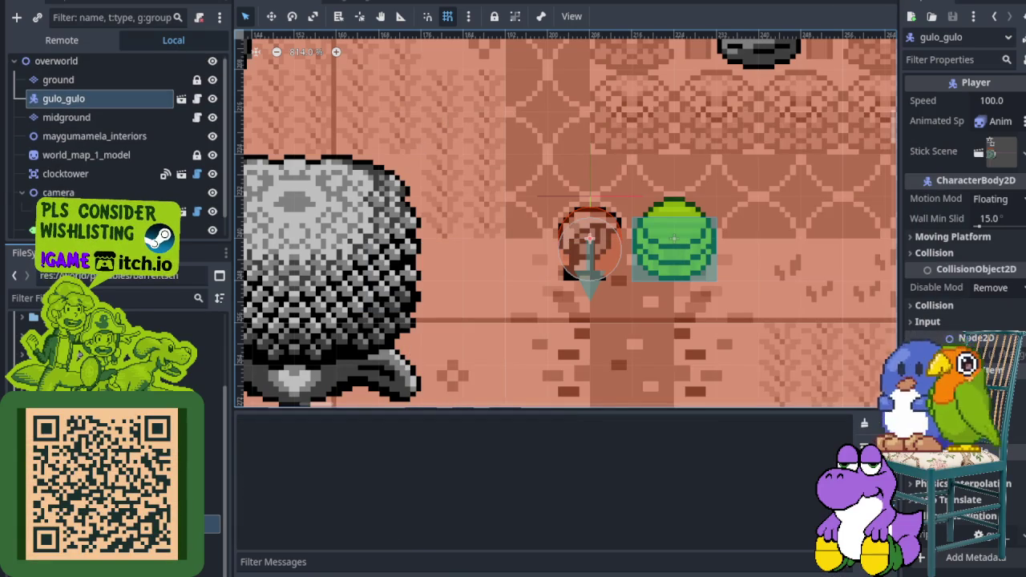
Step: Walk around carrying the barrel, then restart the game
key("Right")
key("Up")
key("Down")
key("Left")
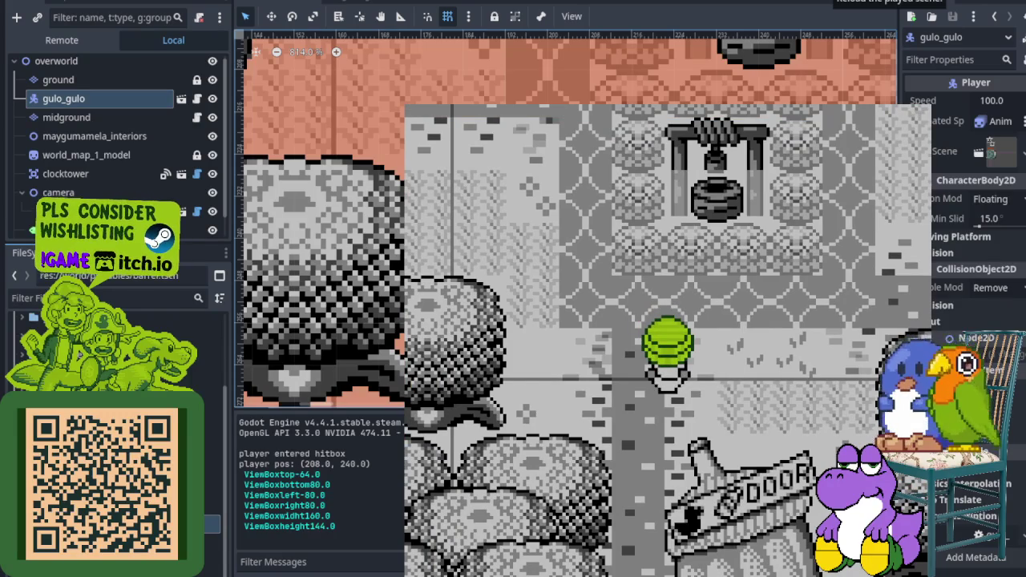
key("F5")
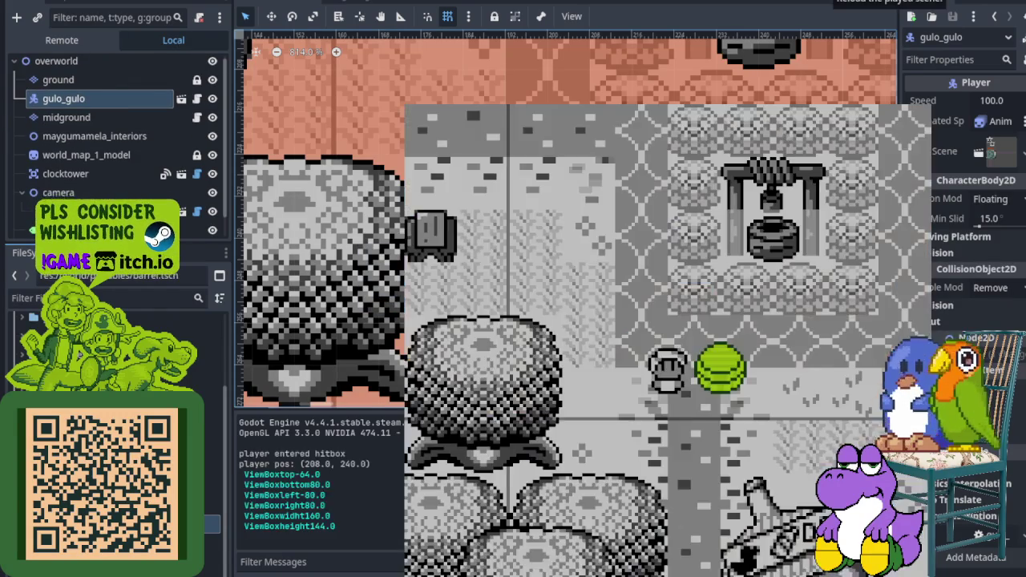
Step: Circle the barrel, face it from its right side and lift it overhead, then restart
key("Up")
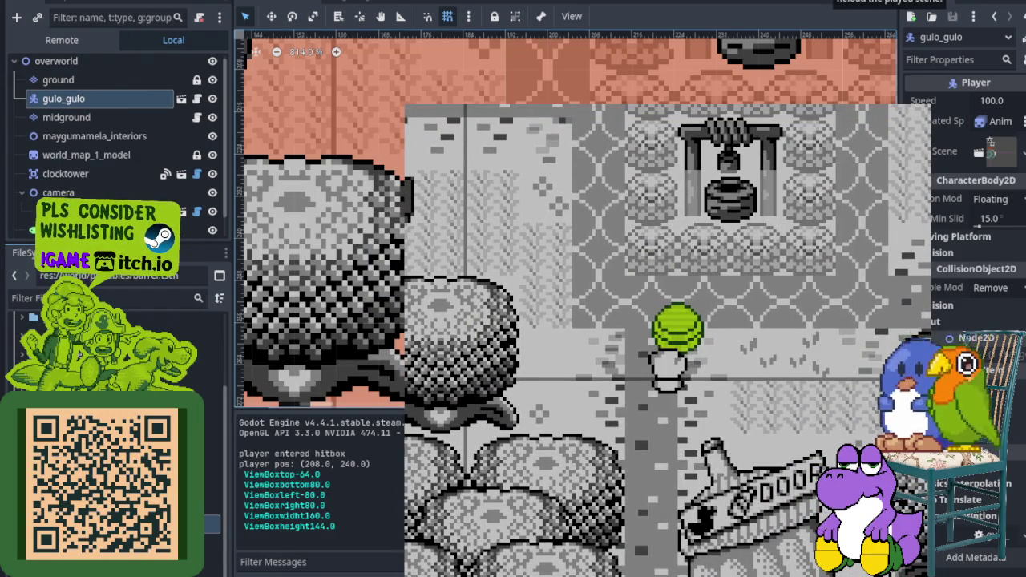
key("Right")
key("Left")
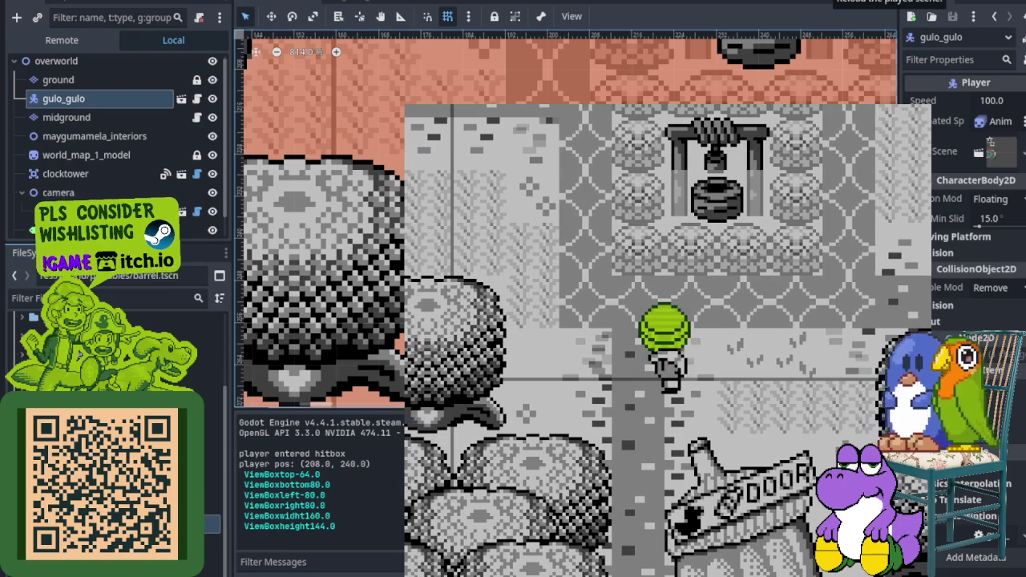
key("Right")
key("Up")
key("Up")
key("Left")
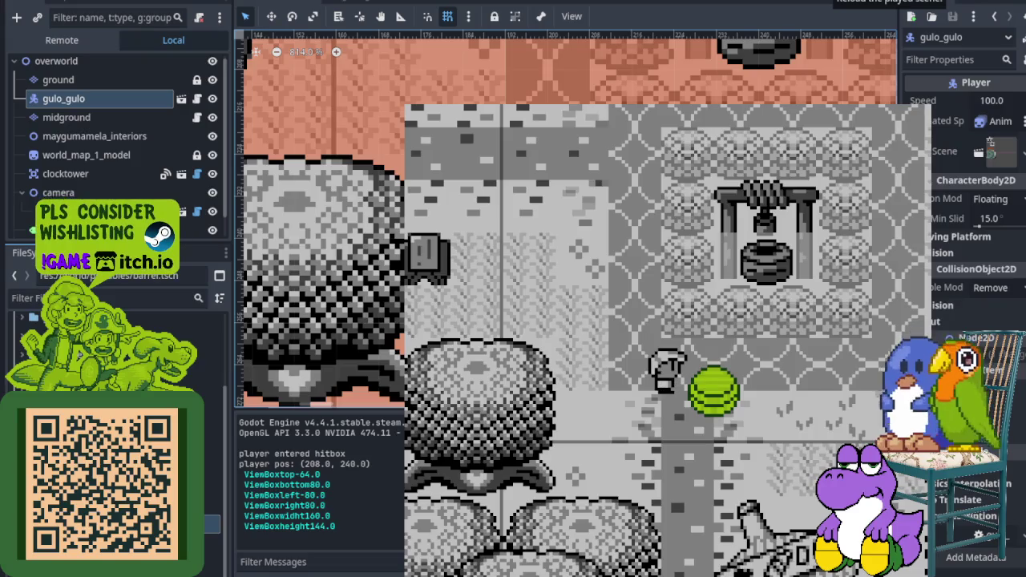
key("Down")
key("Right")
key("Up")
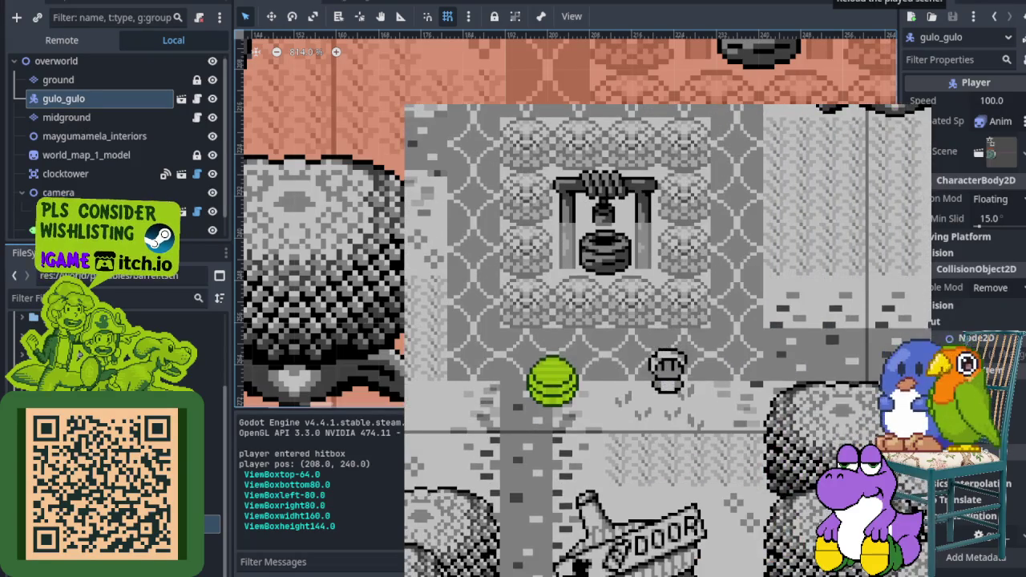
key("Left")
key("space")
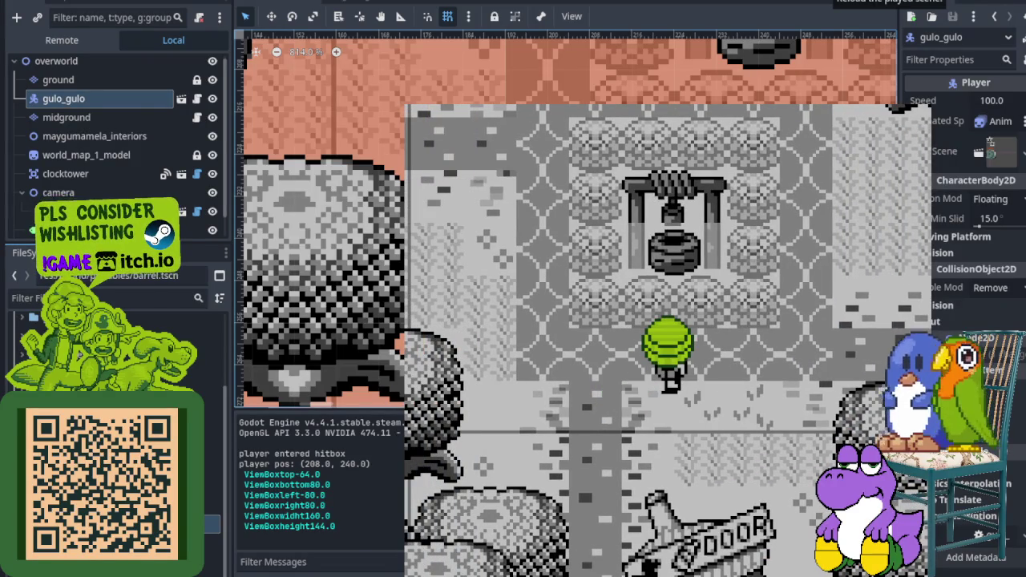
key("F5")
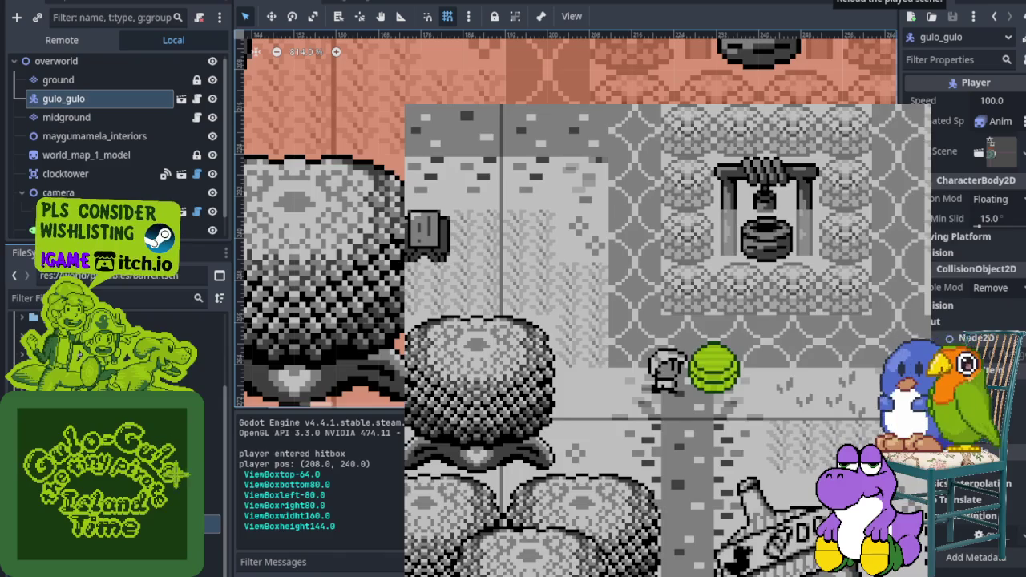
Step: Walk to the bush, lift it and carry it around, then reload the game
key("Right")
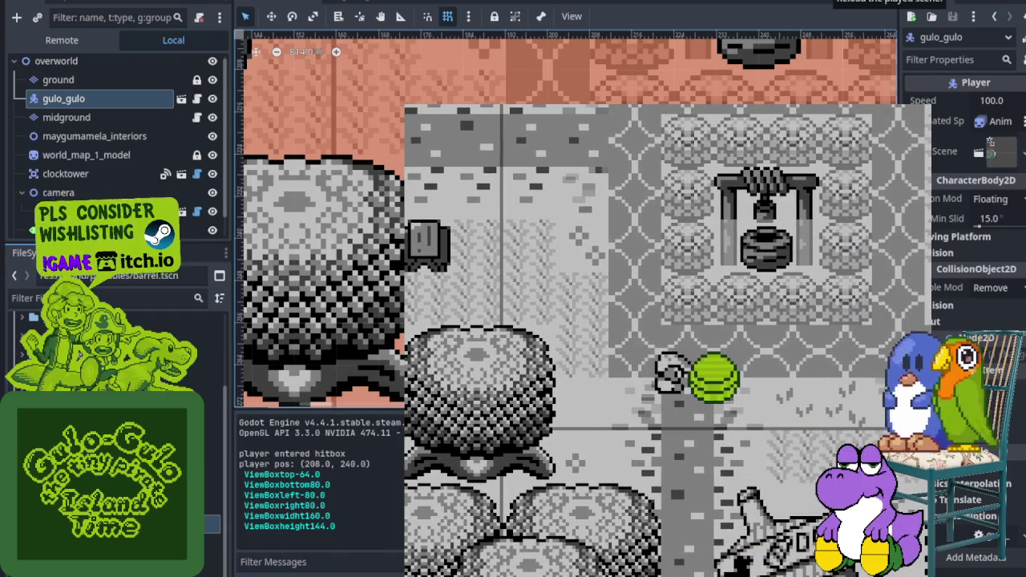
key("space")
key("Right")
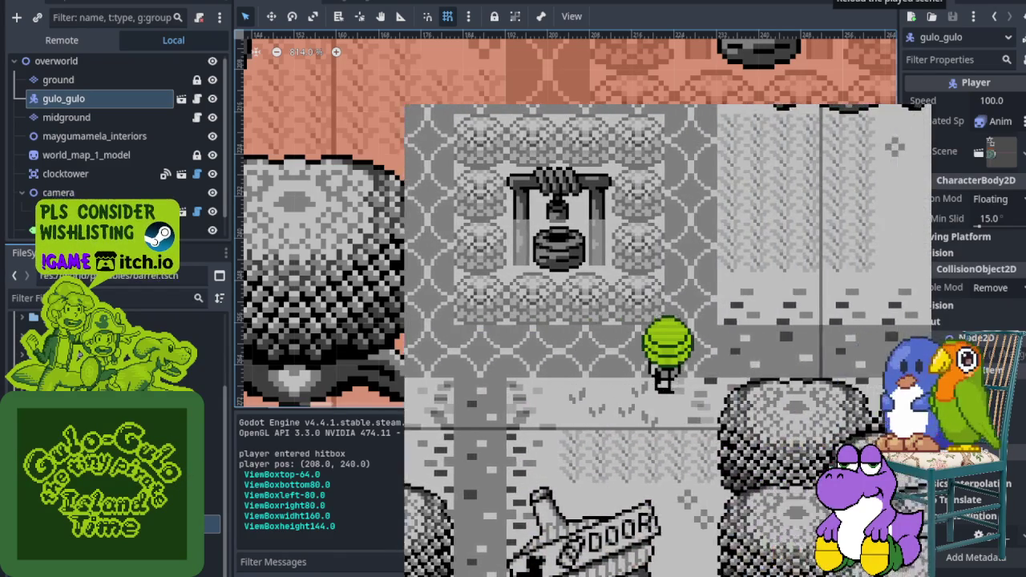
key("Up")
key("Left")
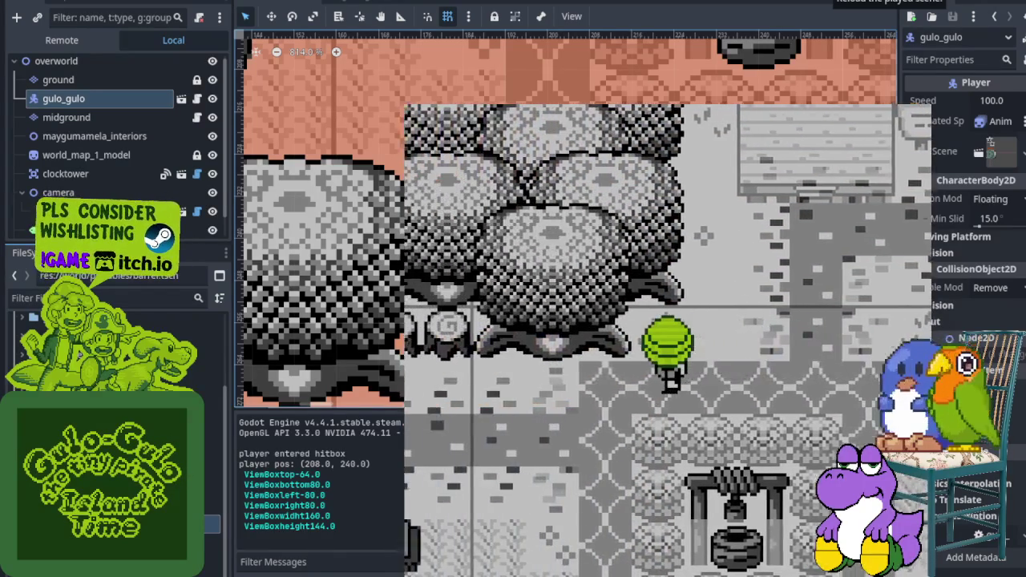
key("Down")
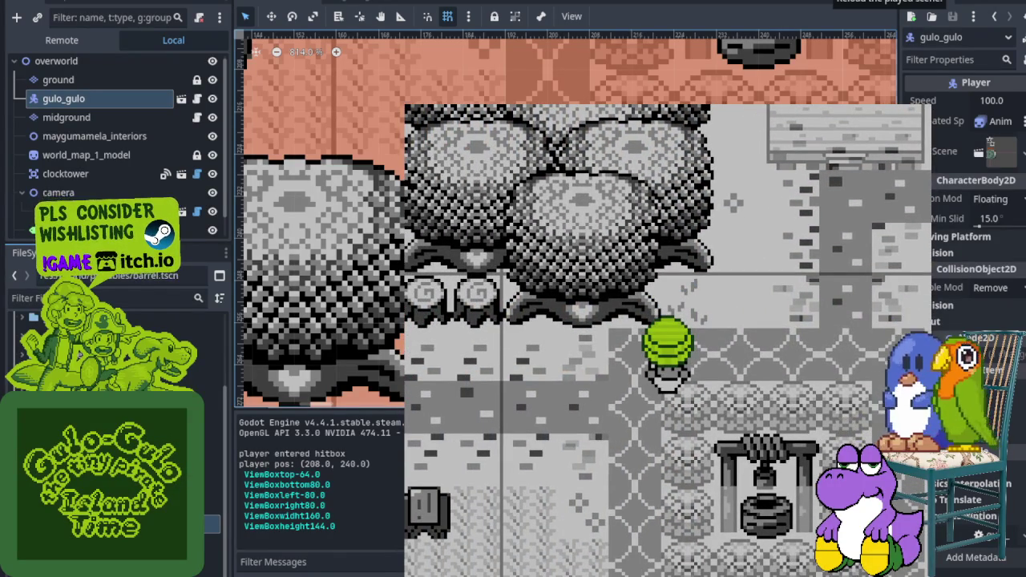
left_click(912, 16)
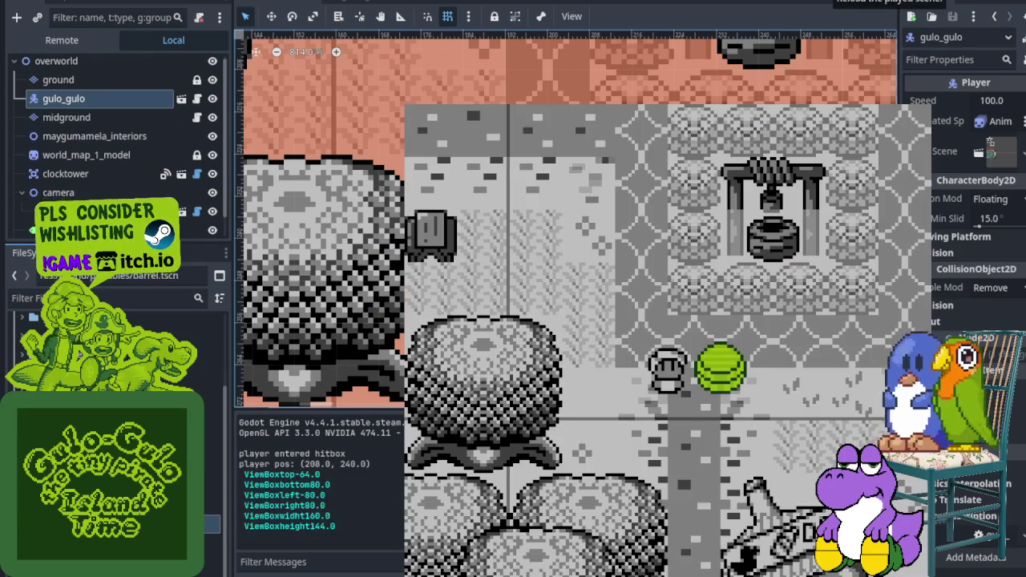
Step: Reload again and walk the player past the well to the green barrel
key("Up")
key("Right")
key("Down")
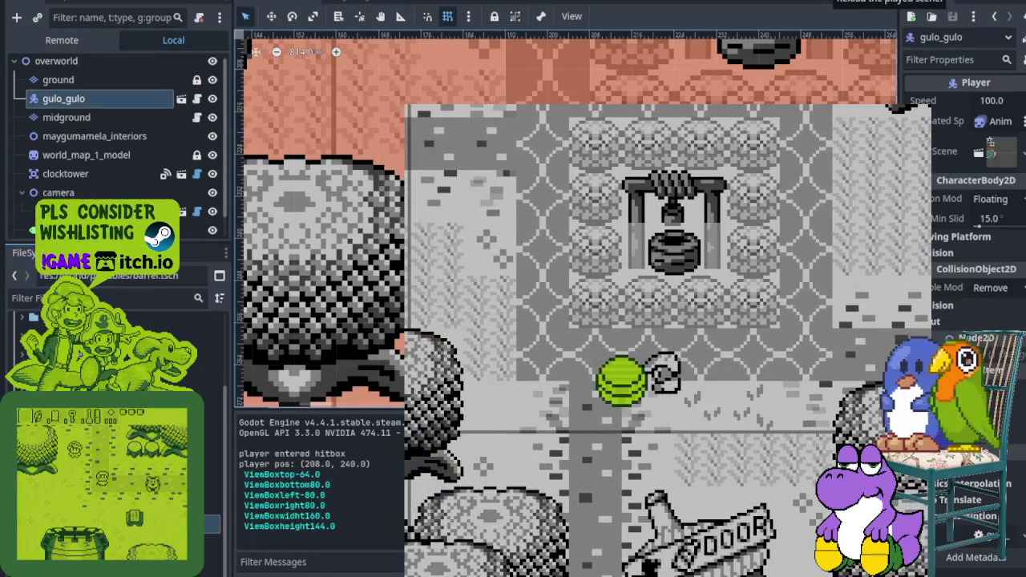
left_click(911, 16)
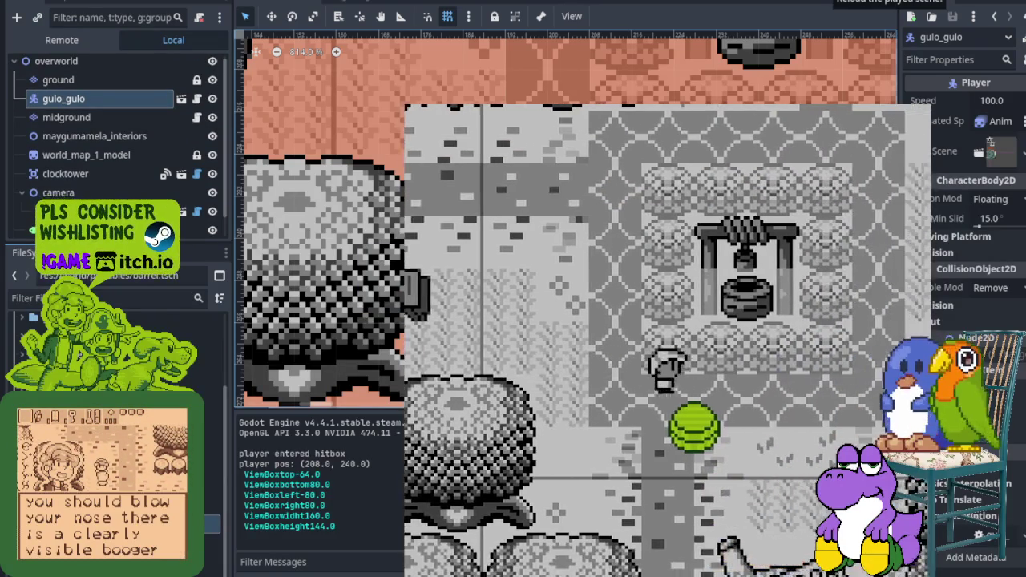
key("Left")
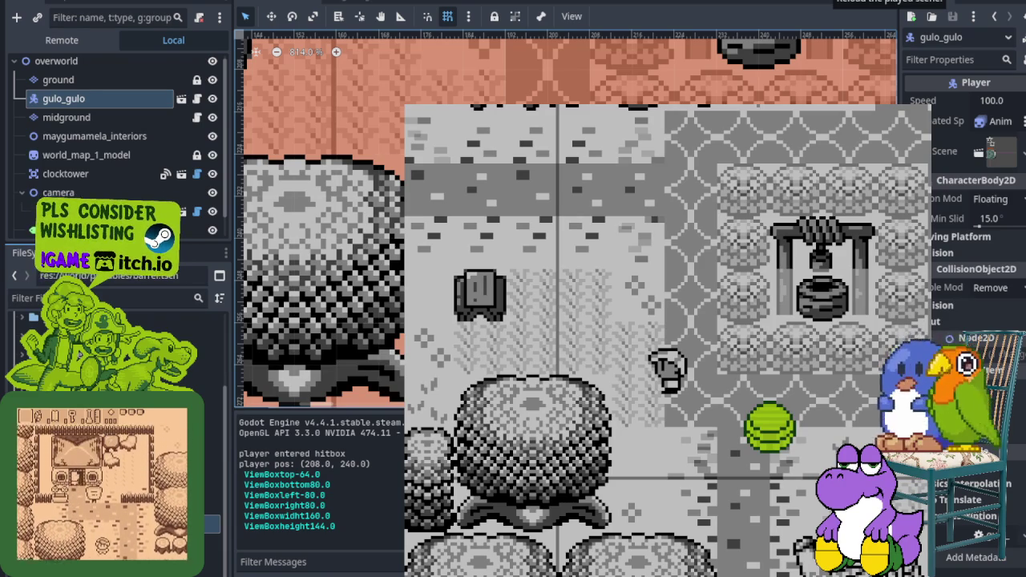
key("Down")
key("Left")
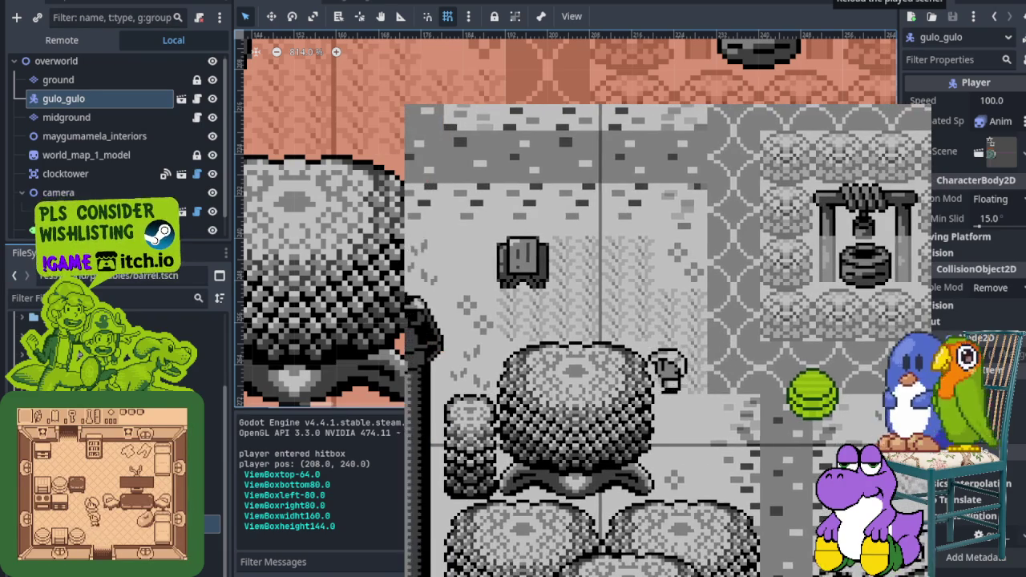
key("Right")
Step: Lift the green barrel overhead, then stop the game and return to the gulo_gulo scene
key("z")
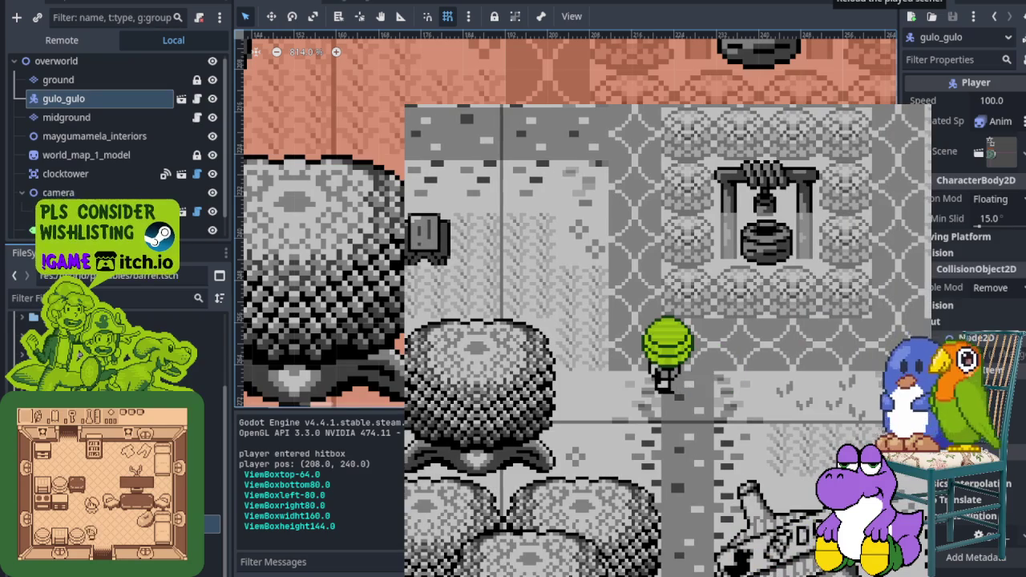
key("F8")
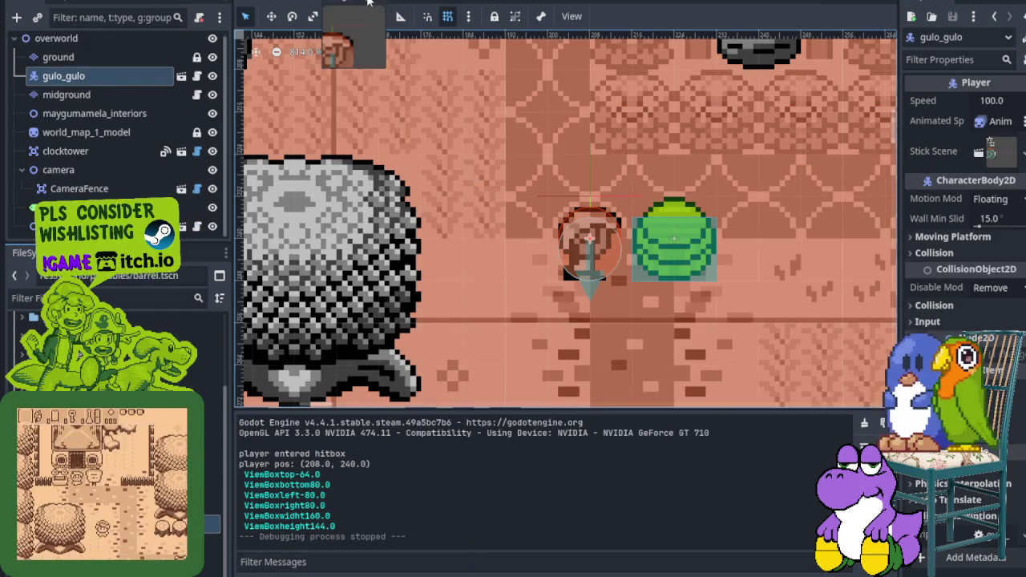
left_click(371, 4)
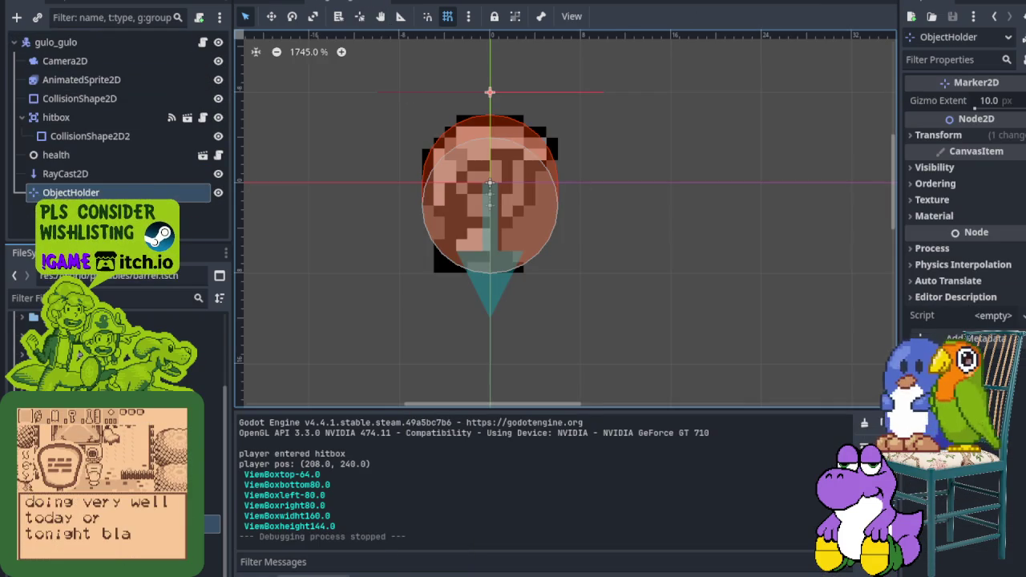
Step: Open the debugger's Errors list and jump to the warned line 42 in barrel.gd
left_click(313, 574)
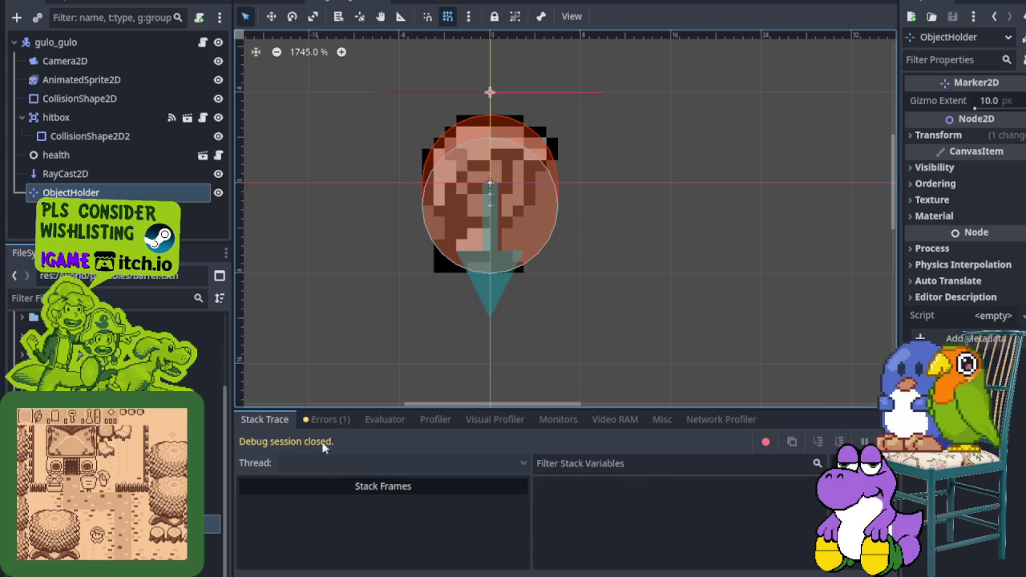
left_click(329, 421)
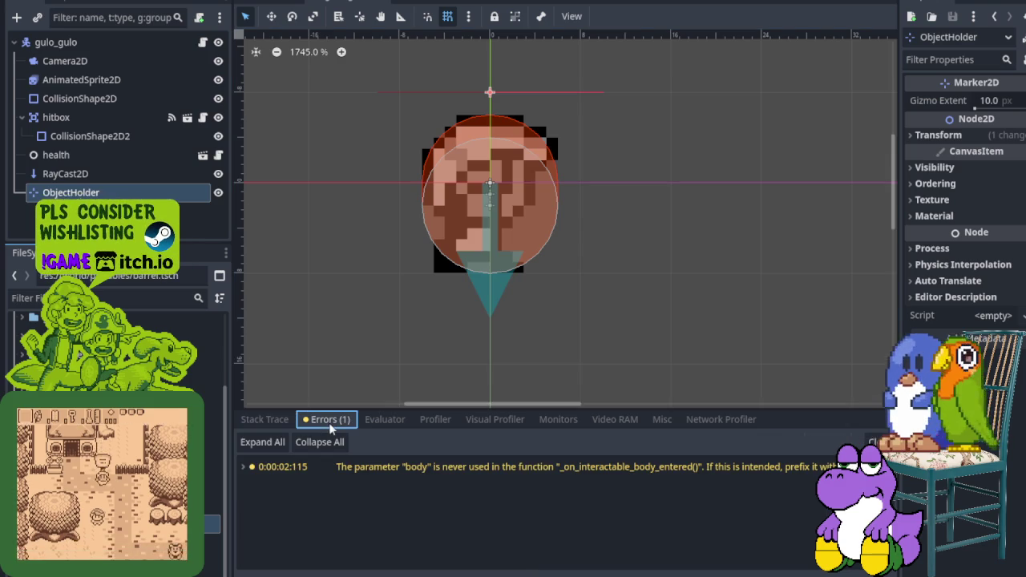
double_click(391, 468)
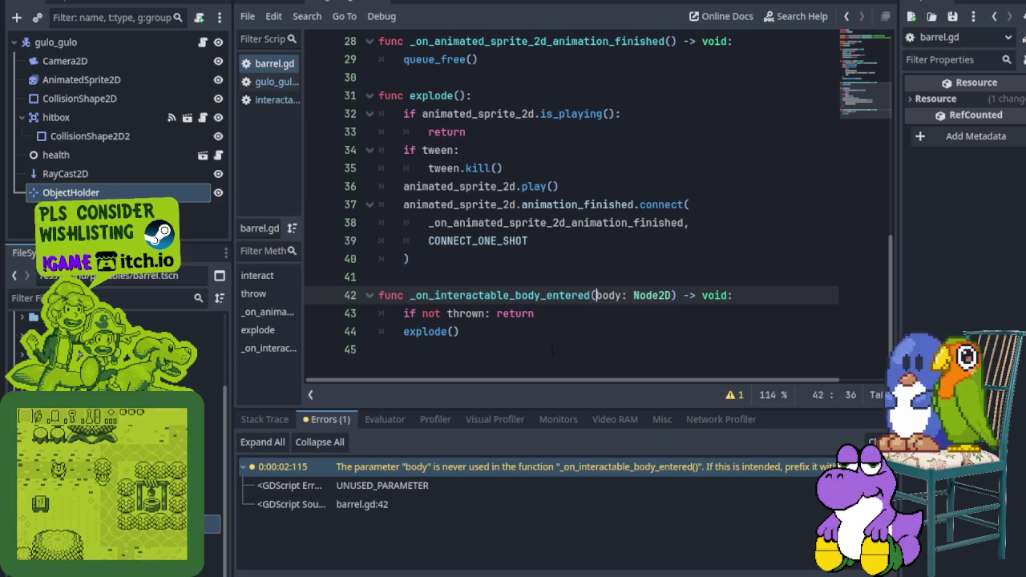
Step: Rename the unused 'body' parameter on line 42 to '_body' and save barrel.gd
left_click(327, 574)
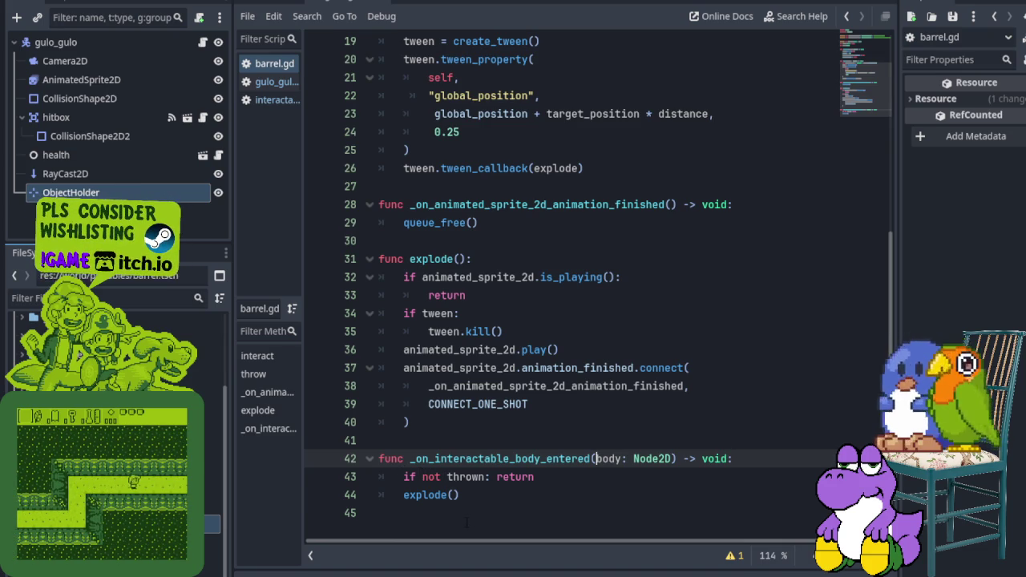
left_click(314, 573)
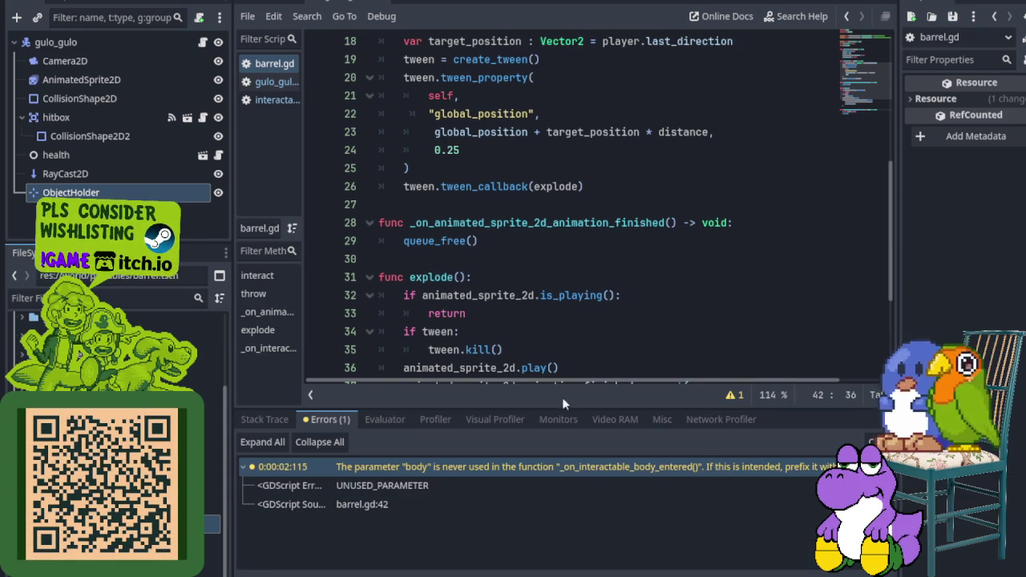
left_click(314, 572)
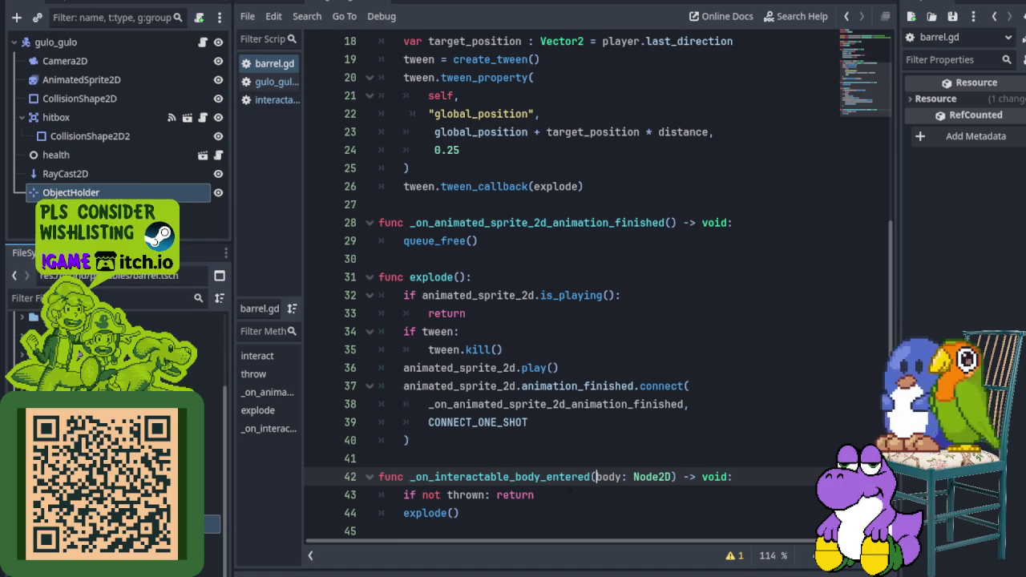
type("_")
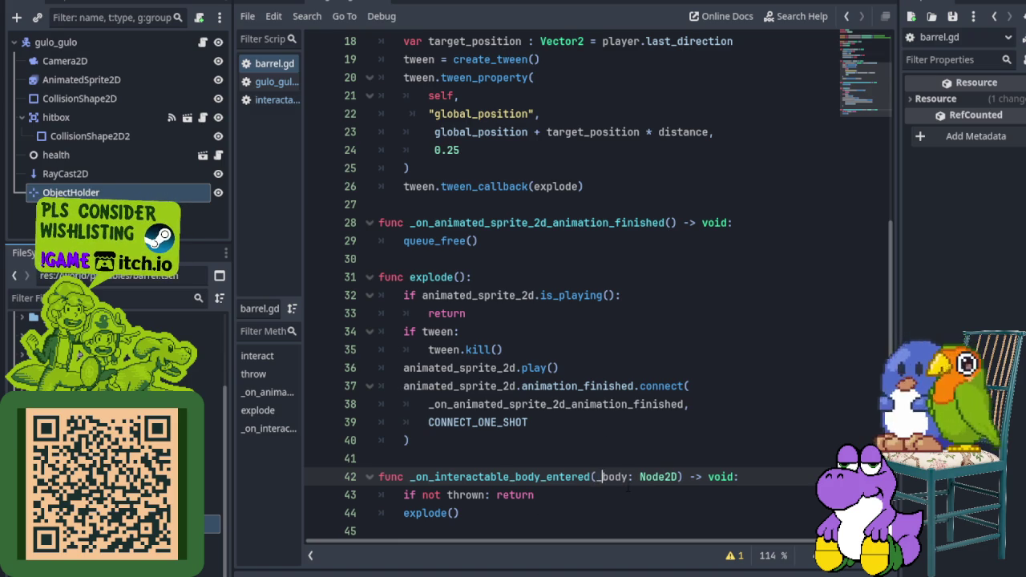
key("ctrl+s")
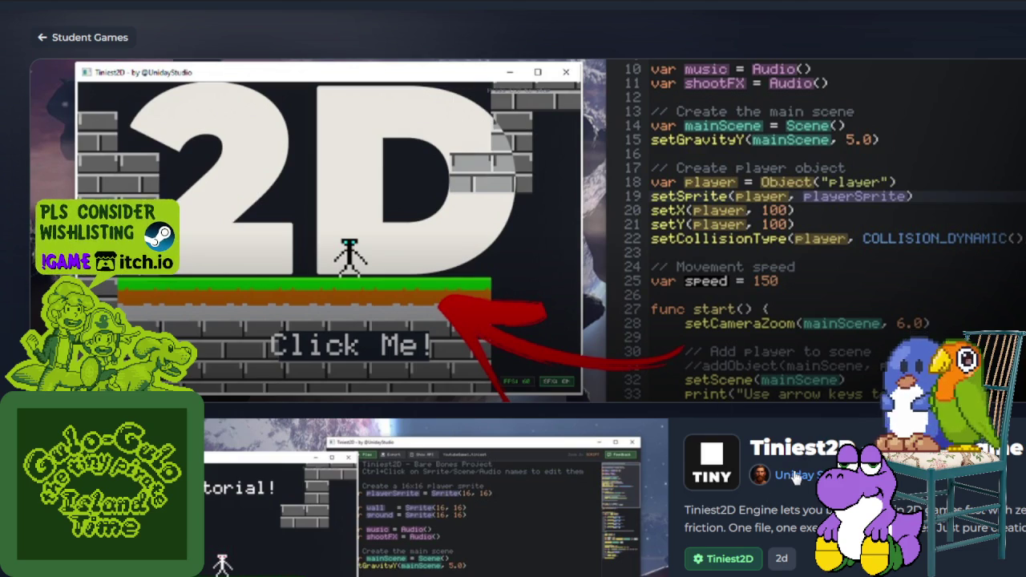
Step: Scroll to the Tiniest2D screenshot gallery and step forward to its fourth screenshot
scroll(778, 92, "down", 3)
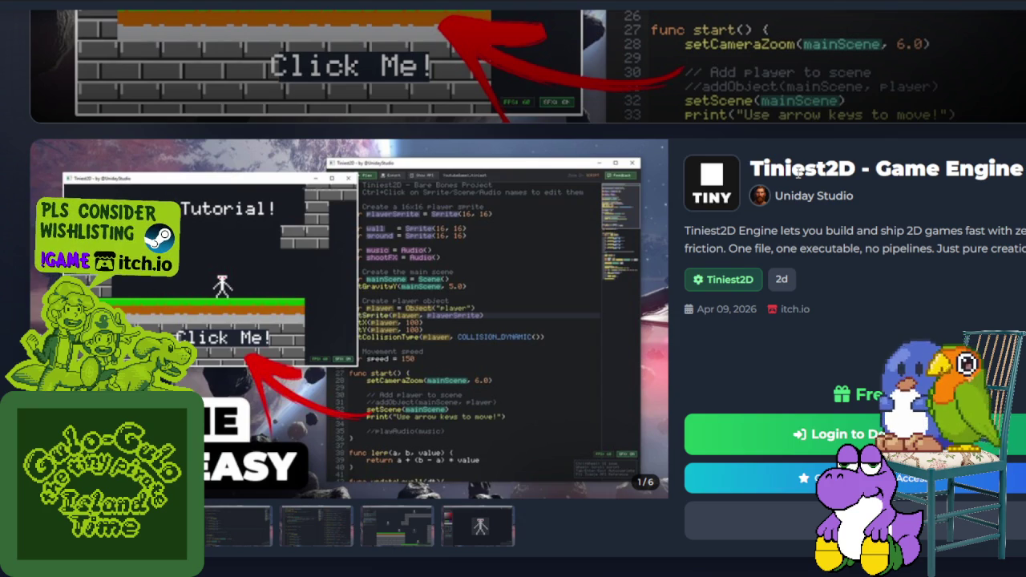
scroll(800, 201, "up", 2)
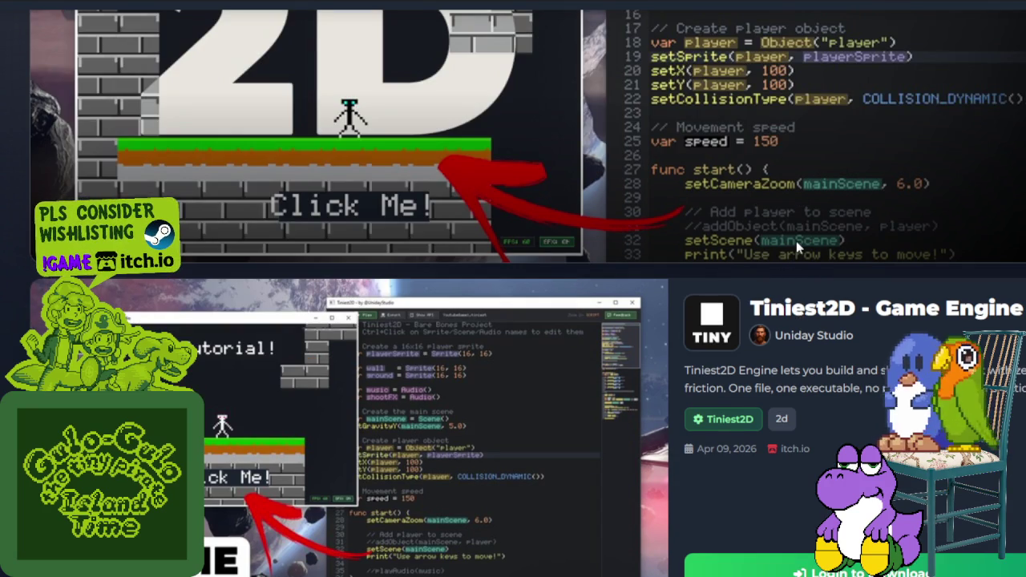
scroll(796, 241, "up", 2)
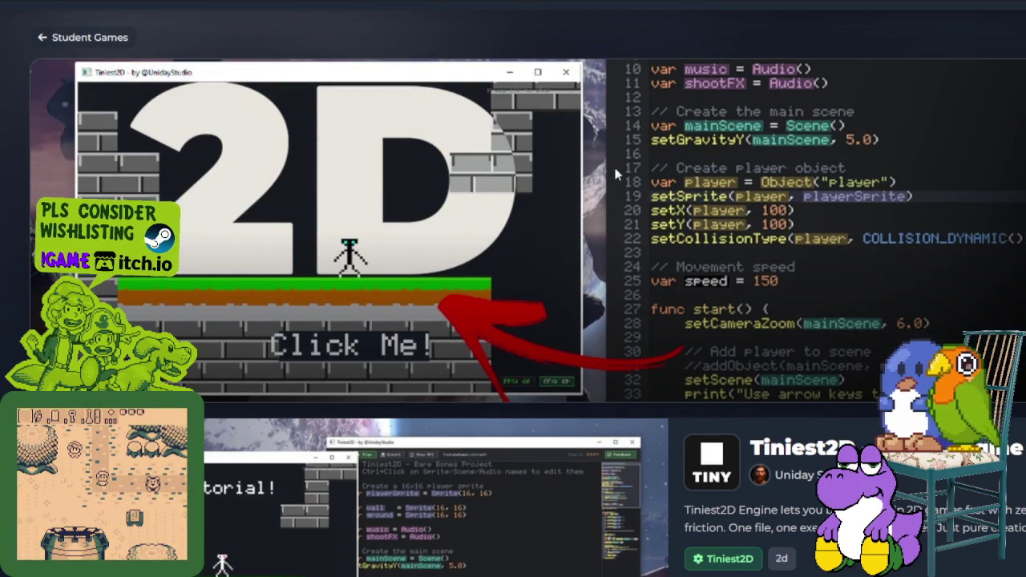
scroll(625, 180, "down", 5)
scroll(637, 193, "down", 2)
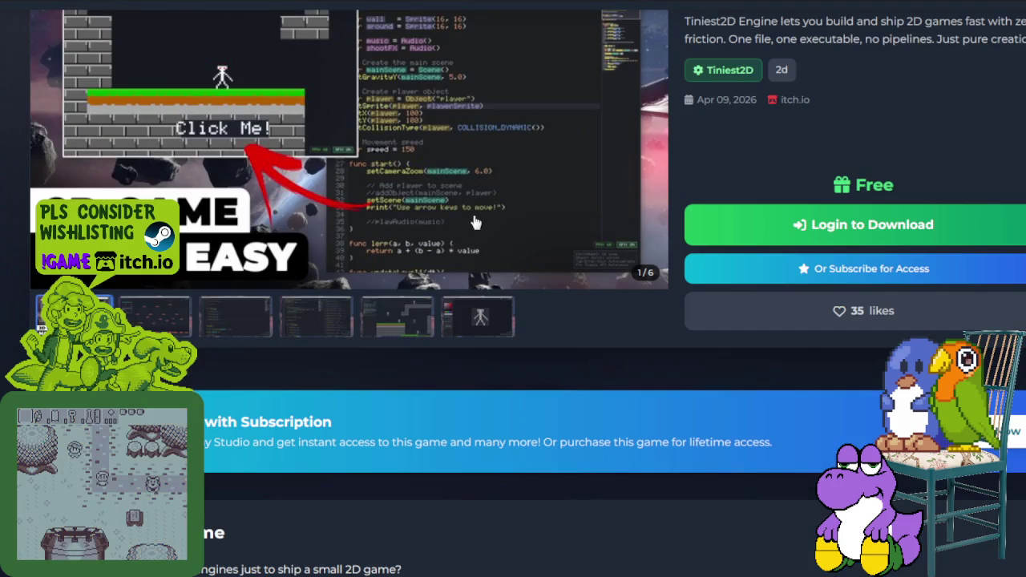
left_click(185, 324)
scroll(226, 415, "up", 2)
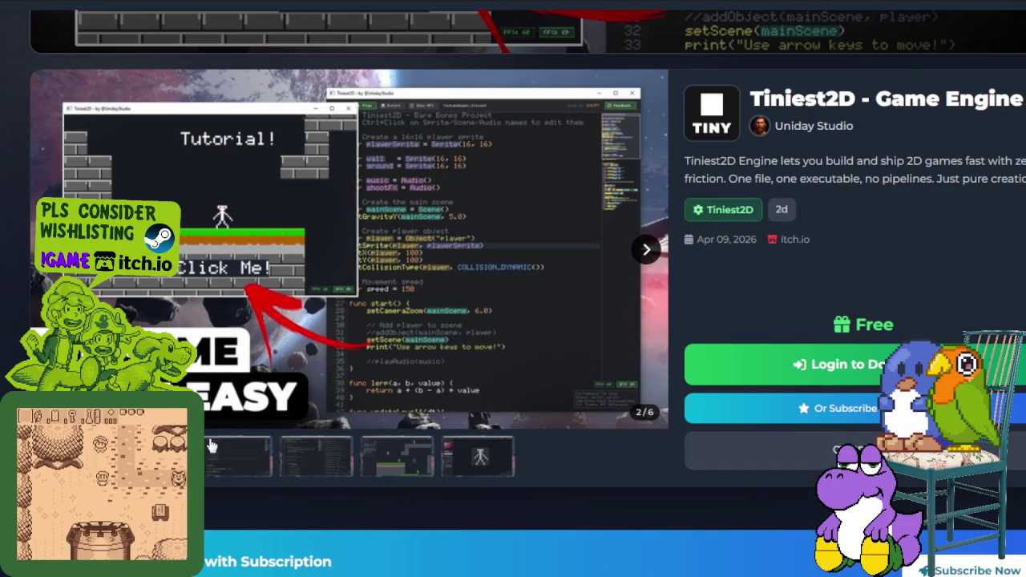
left_click(647, 249)
left_click(647, 249)
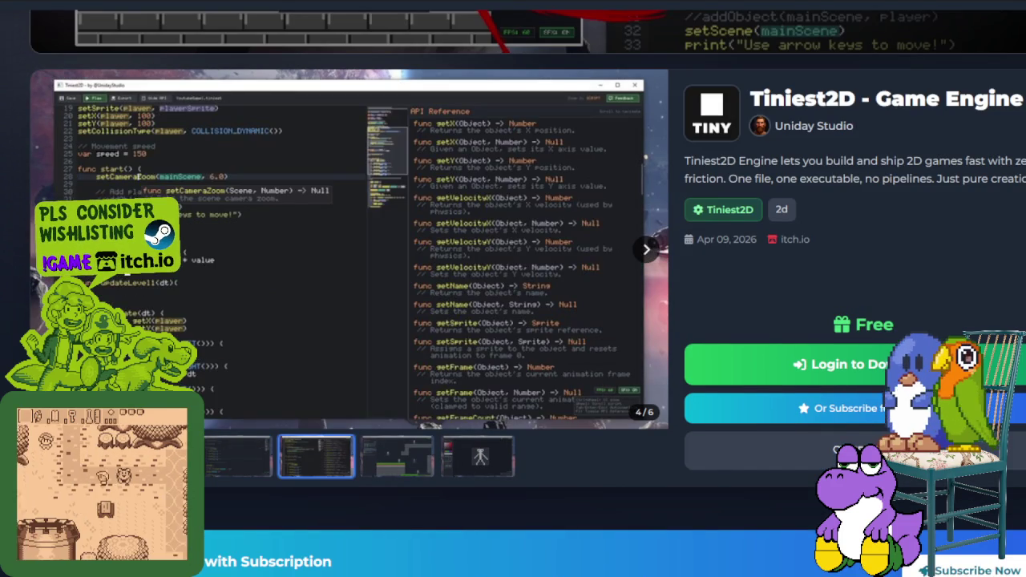
Step: Page back through the enlarged screenshots, then open the code-editor screenshot full-size
left_click(609, 250)
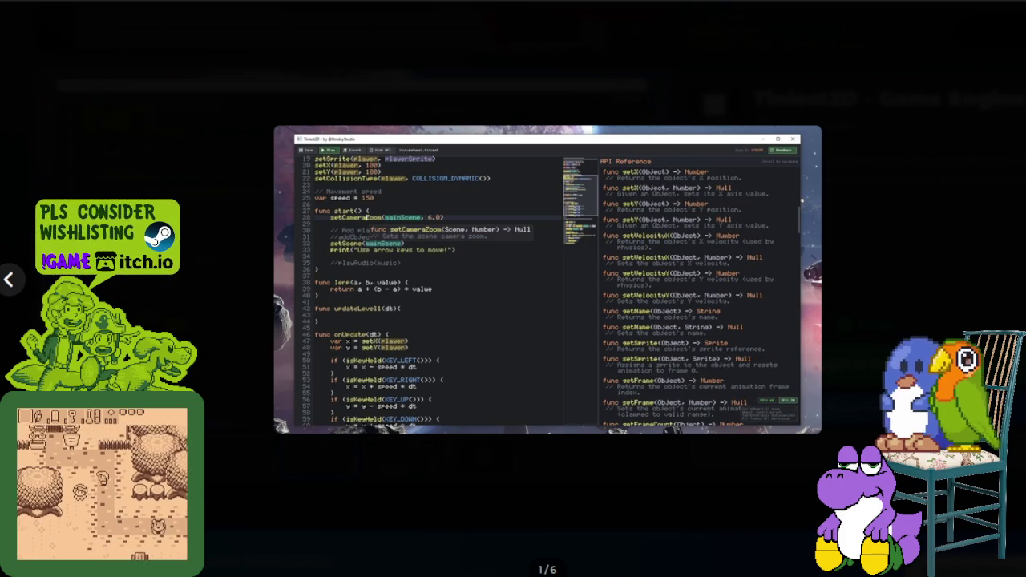
left_click(8, 280)
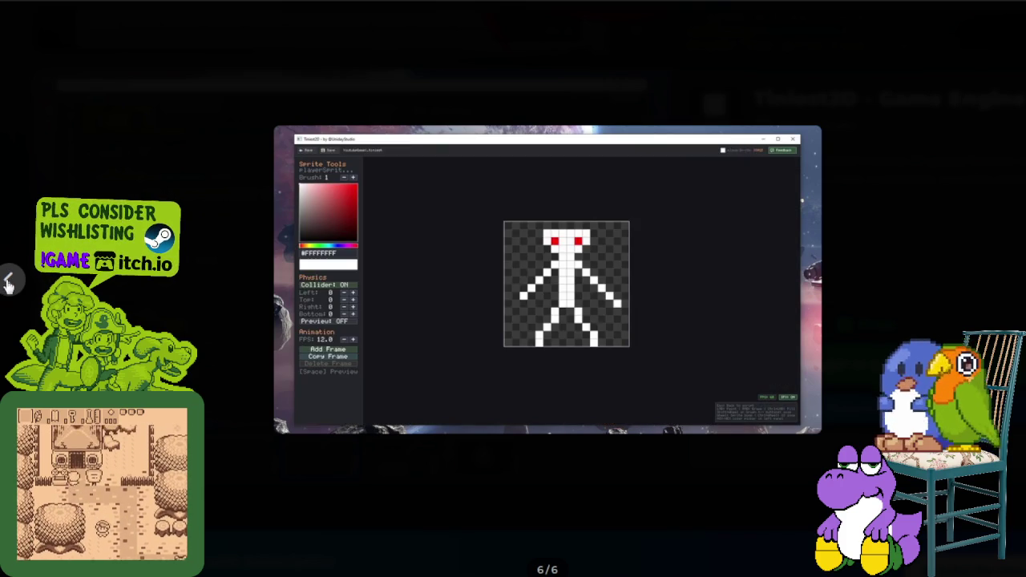
left_click(8, 282)
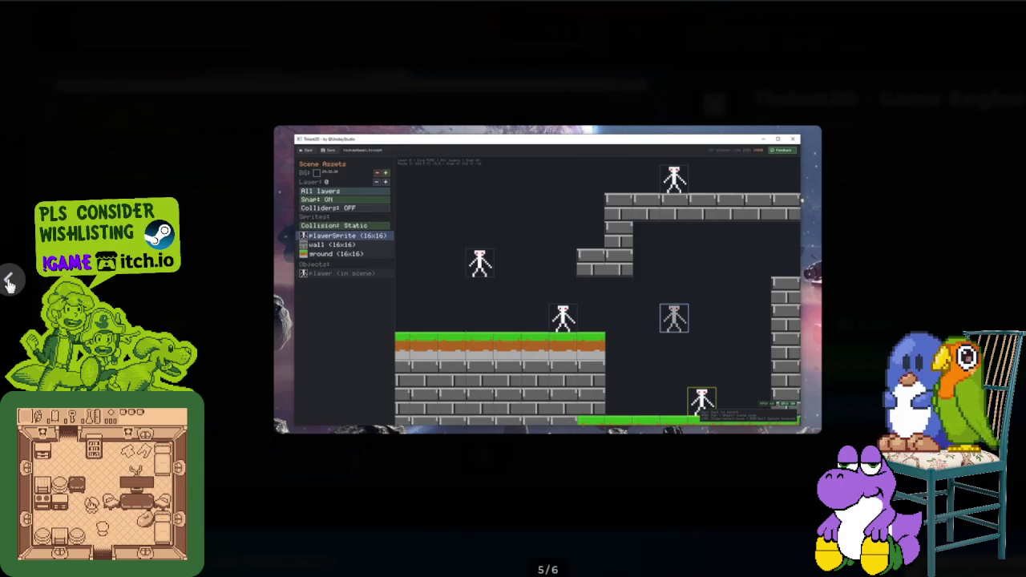
left_click(8, 282)
left_click(8, 283)
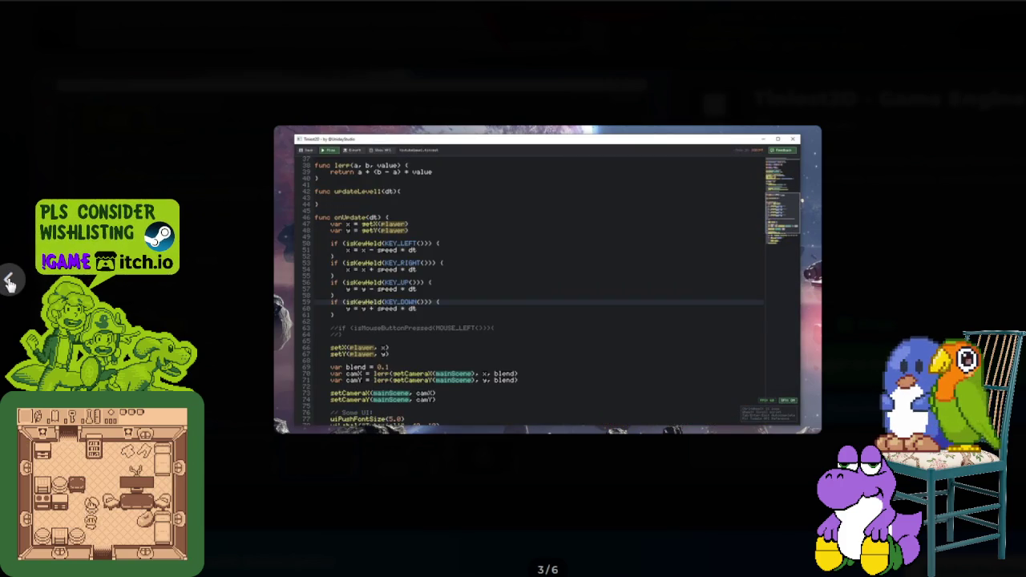
left_click(8, 282)
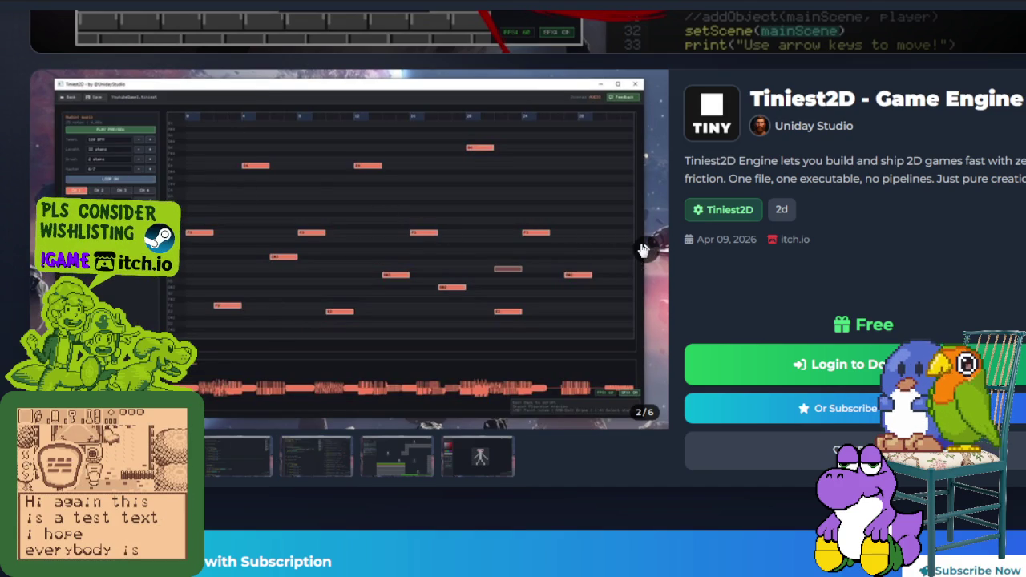
left_click(257, 454)
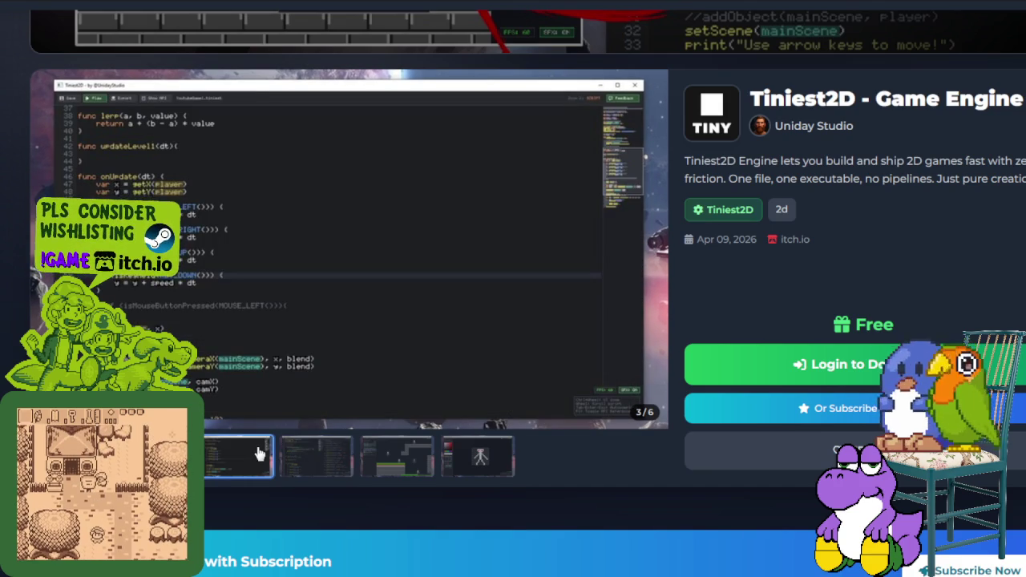
left_click(251, 413)
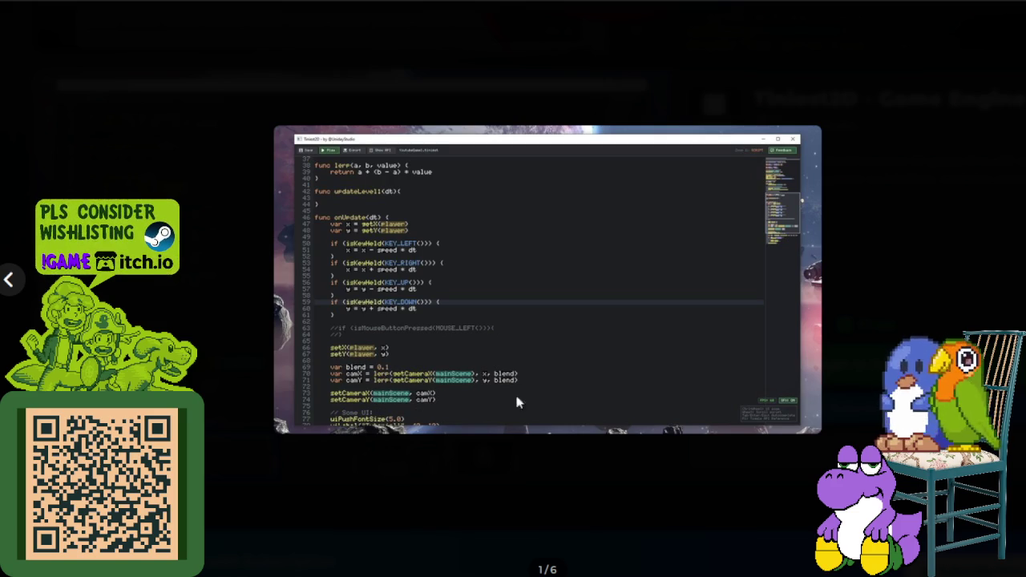
Step: Advance the viewer to slide 3/6, then open a region of the Minesweeper board
left_click(971, 267)
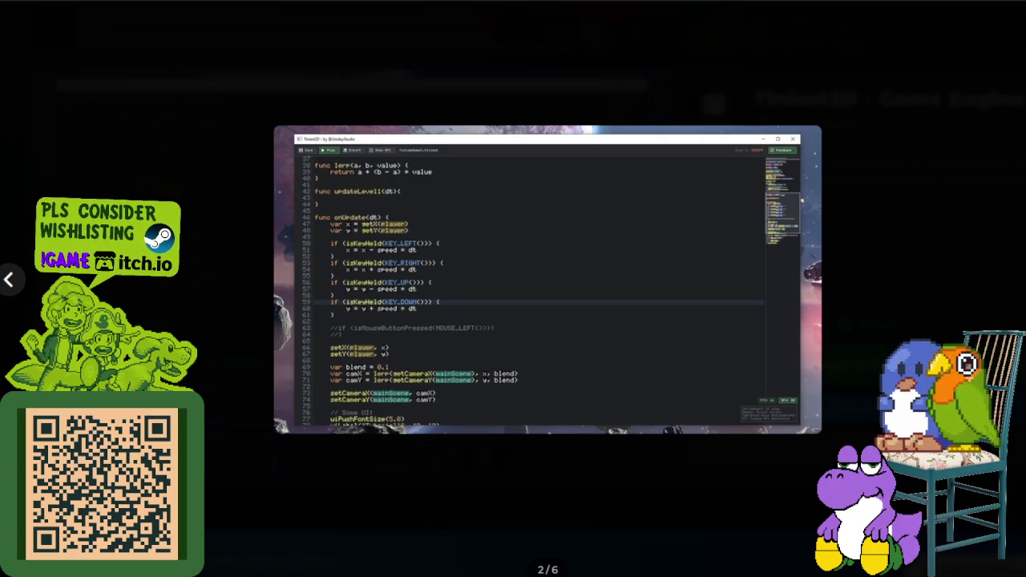
key("Right")
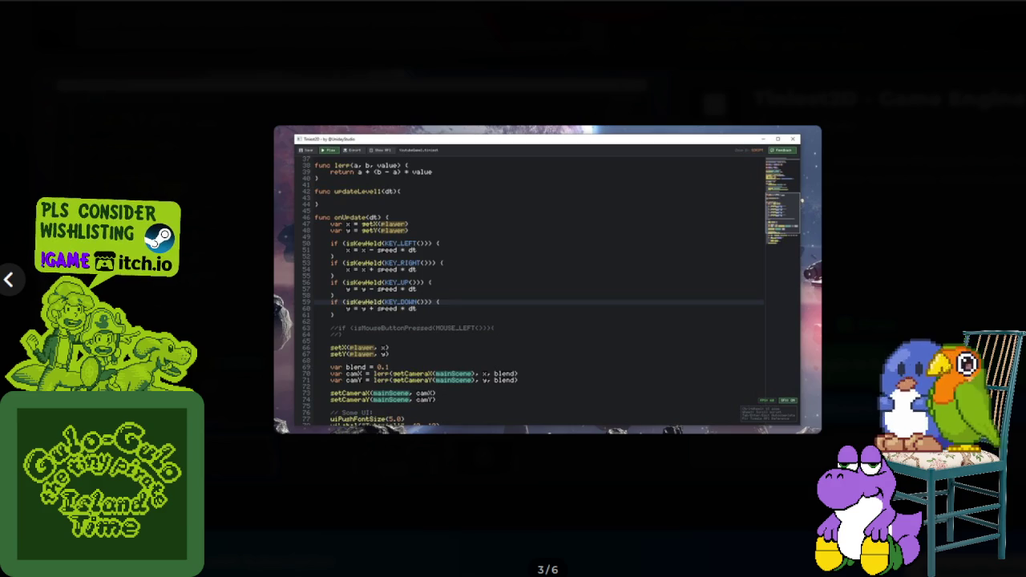
left_click(720, 492)
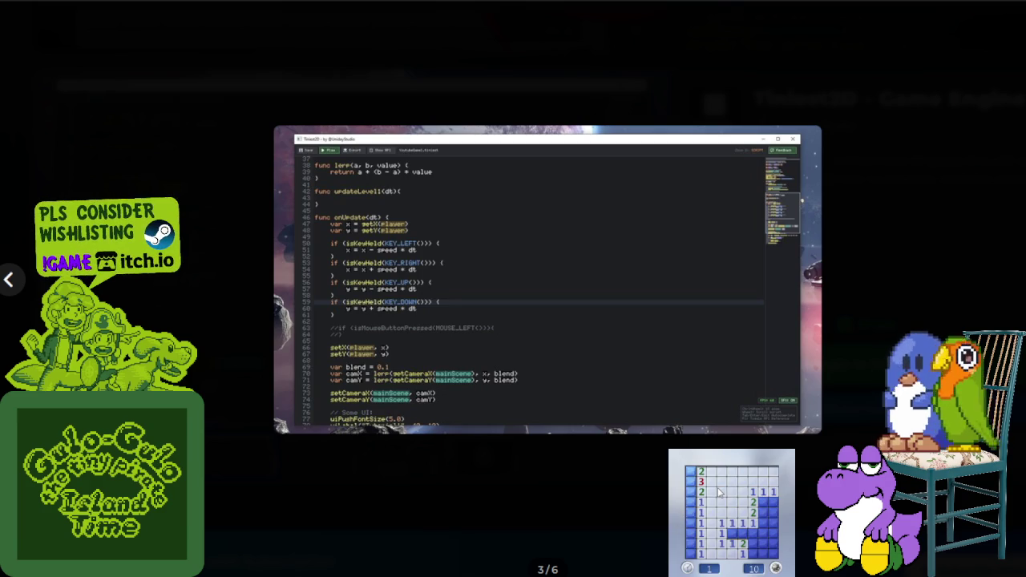
Step: Flag the suspected mines and reveal safe cells to finish the first Minesweeper board
right_click(690, 491)
right_click(690, 481)
right_click(690, 472)
left_click(690, 502)
right_click(691, 522)
right_click(732, 534)
right_click(753, 543)
left_click(754, 533)
right_click(763, 512)
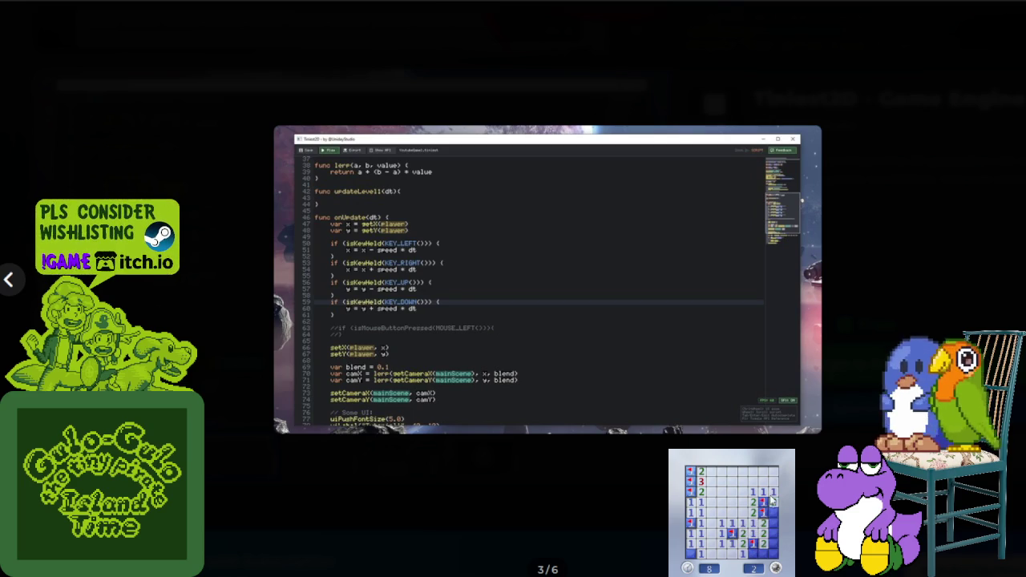
left_click(766, 544)
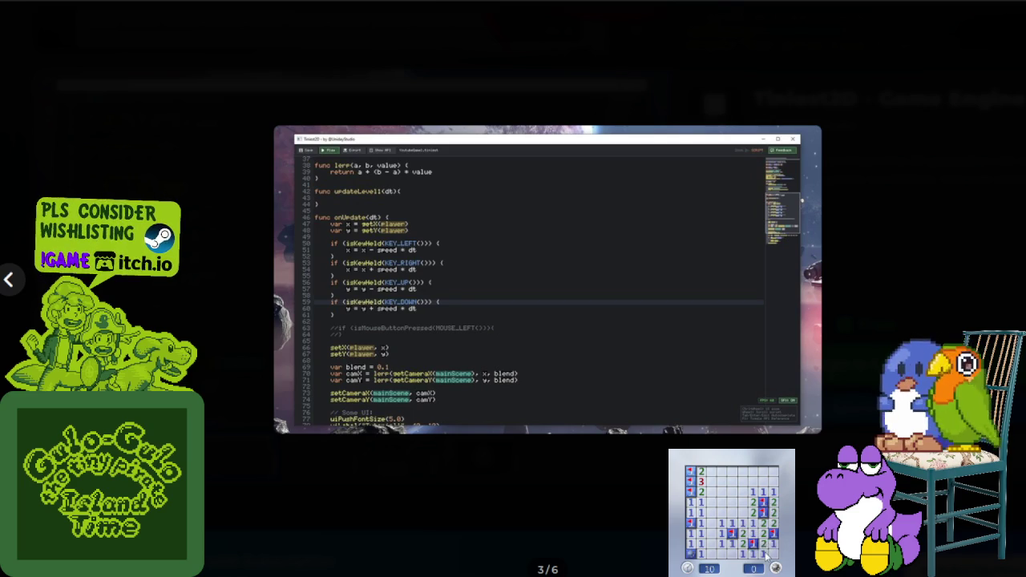
Step: Play a second Minesweeper board, flagging the mines and clearing safe cells, then close it
left_click(748, 539)
right_click(732, 502)
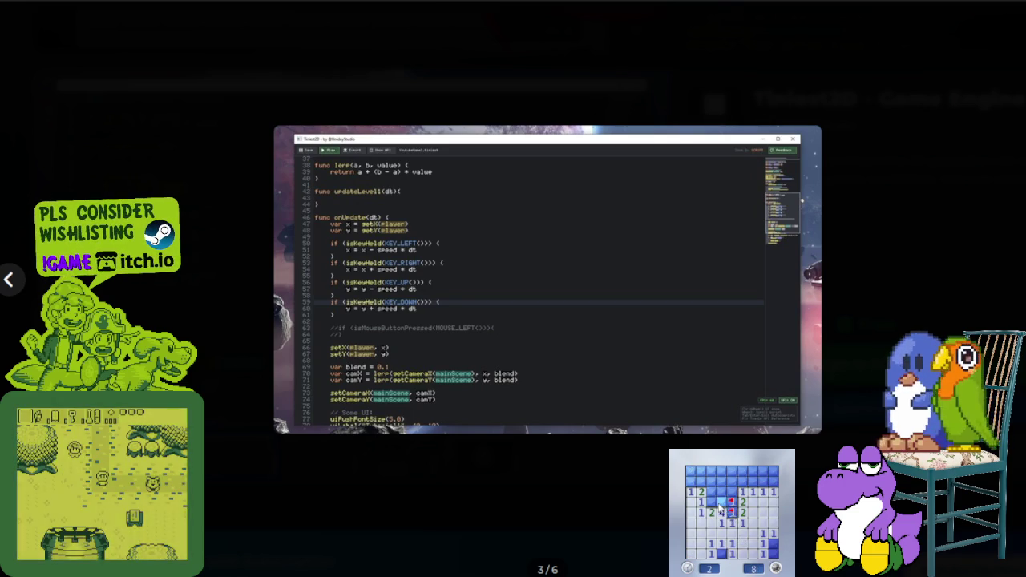
right_click(721, 502)
right_click(710, 502)
left_click(726, 481)
left_click(711, 481)
right_click(721, 491)
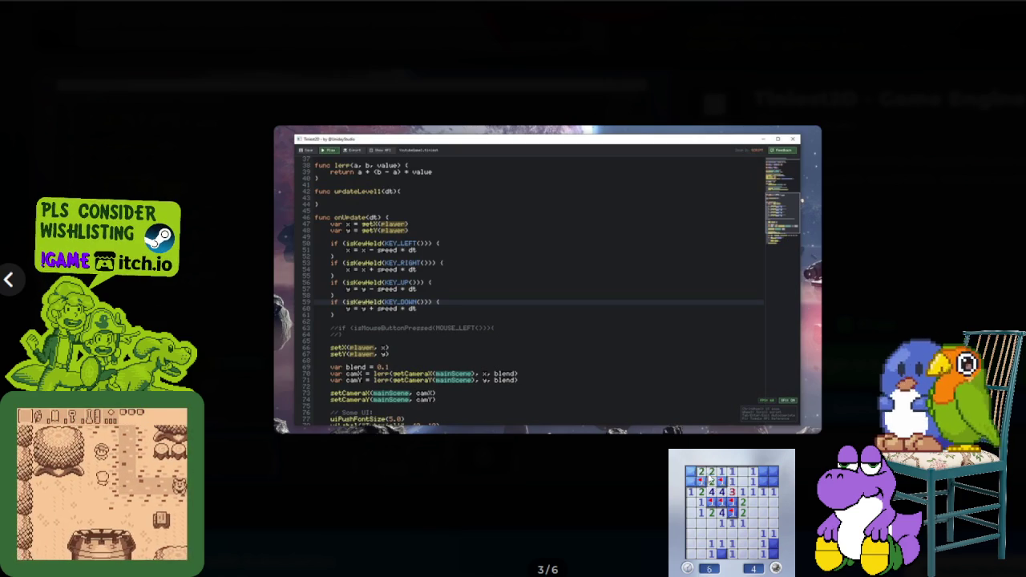
left_click(701, 472)
right_click(700, 482)
right_click(763, 481)
left_click(773, 481)
right_click(773, 543)
right_click(721, 553)
left_click(704, 557)
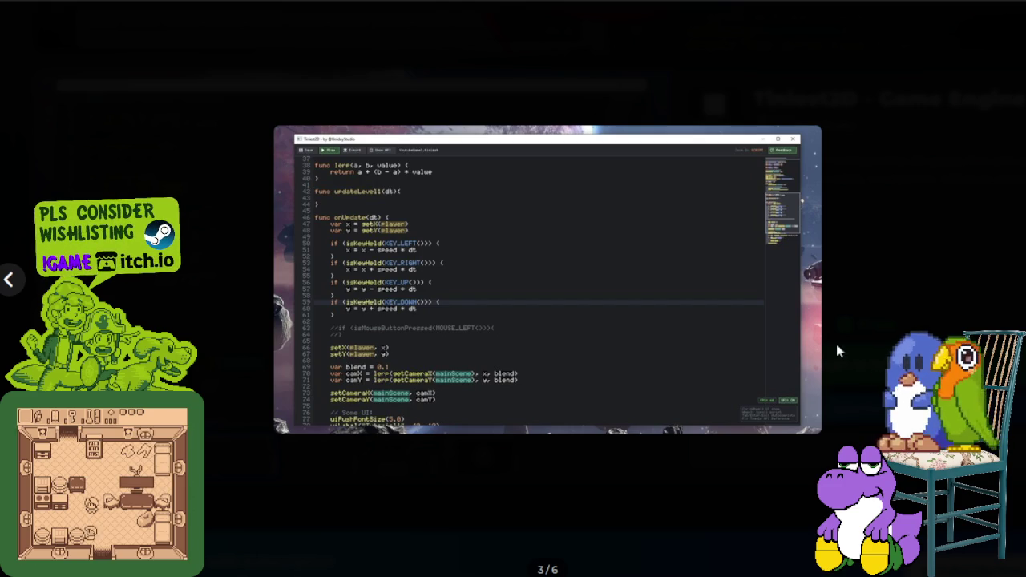
Step: Page through screenshots 4 to 6, then close the enlarged viewer with Escape
left_click(1015, 280)
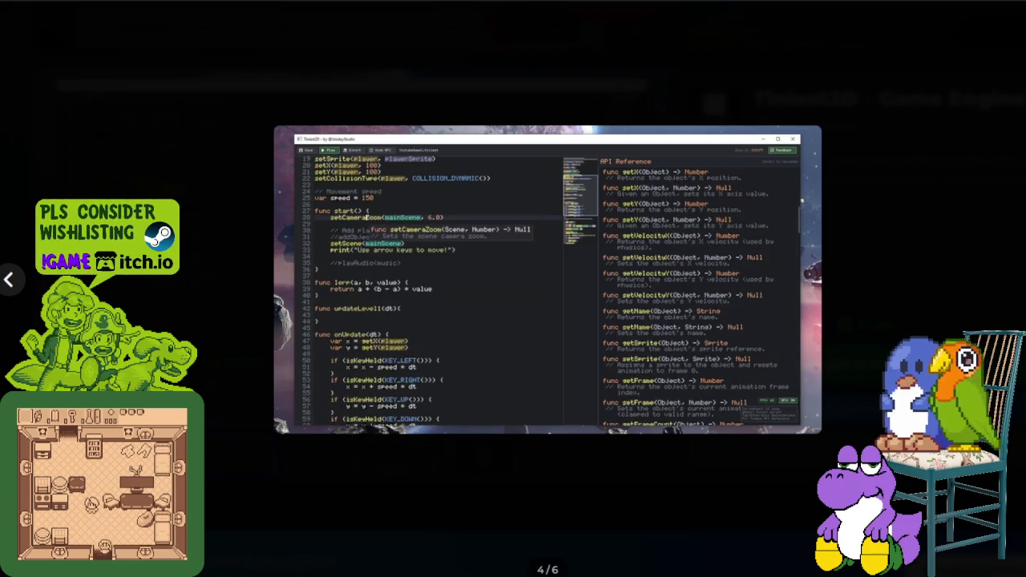
key("Right")
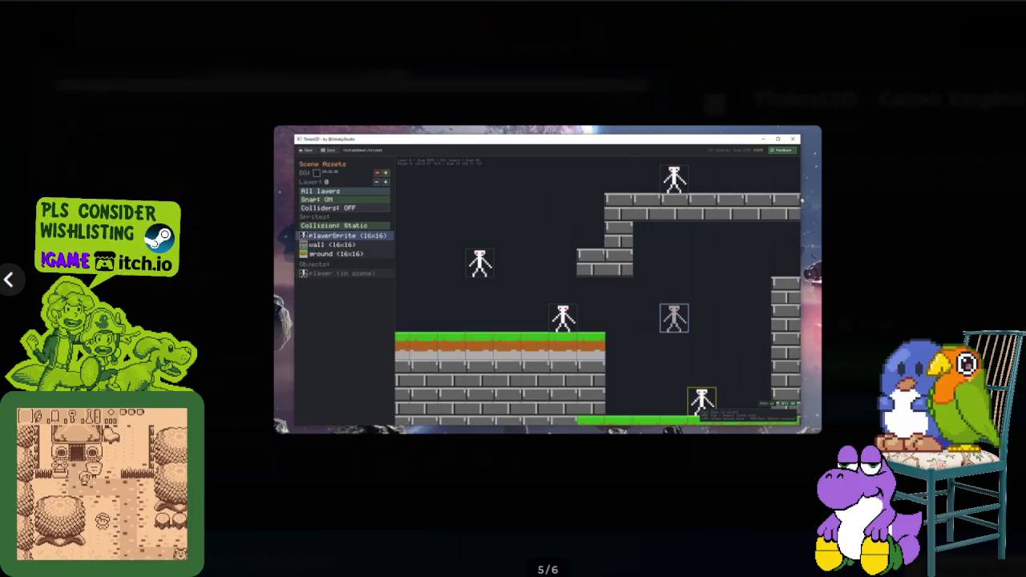
key("Right")
key("Escape")
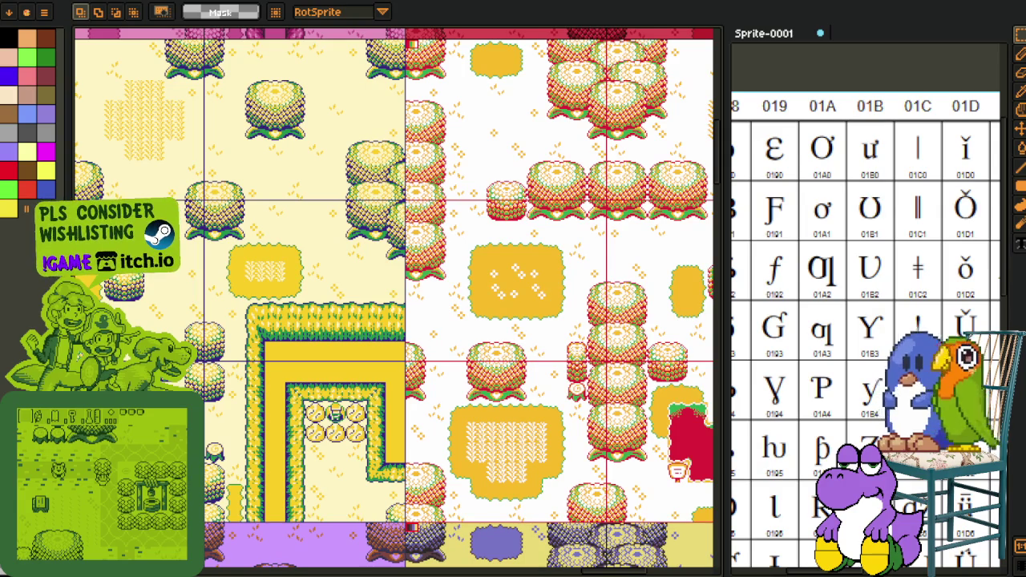
Step: Zoom around the overworld tilemap, then switch back to the selection tool (M)
scroll(319, 215, "down", 3)
scroll(320, 215, "up", 4)
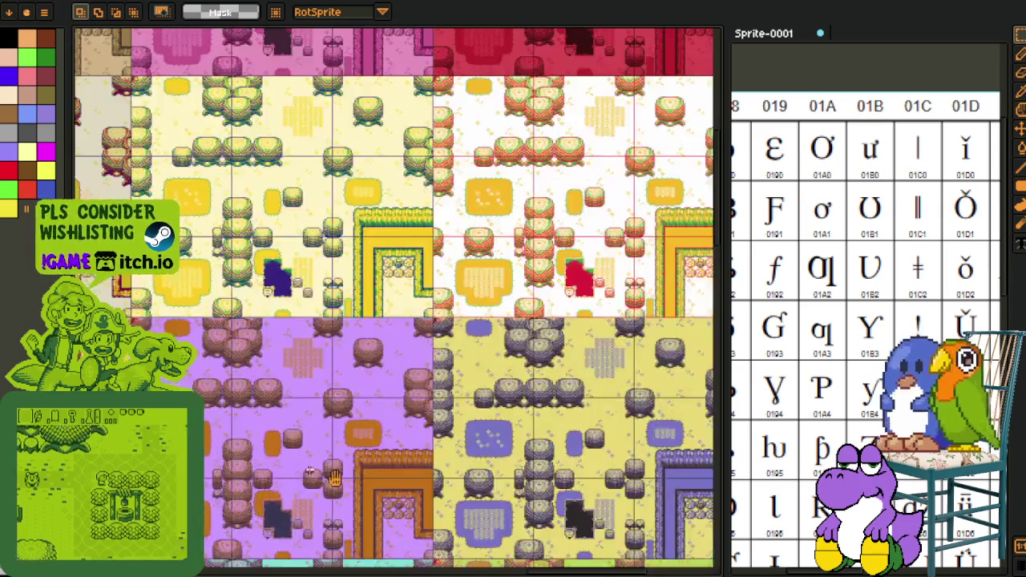
scroll(319, 215, "down", 1)
key("m")
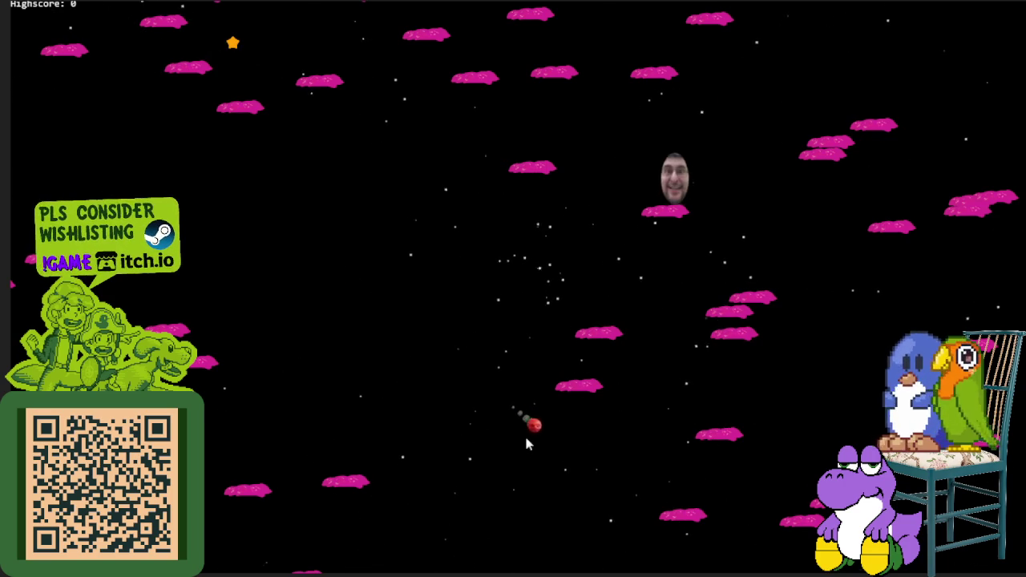
Step: Shoot the red ball upward among the pink cloud platforms in the starfield game
left_click(527, 441)
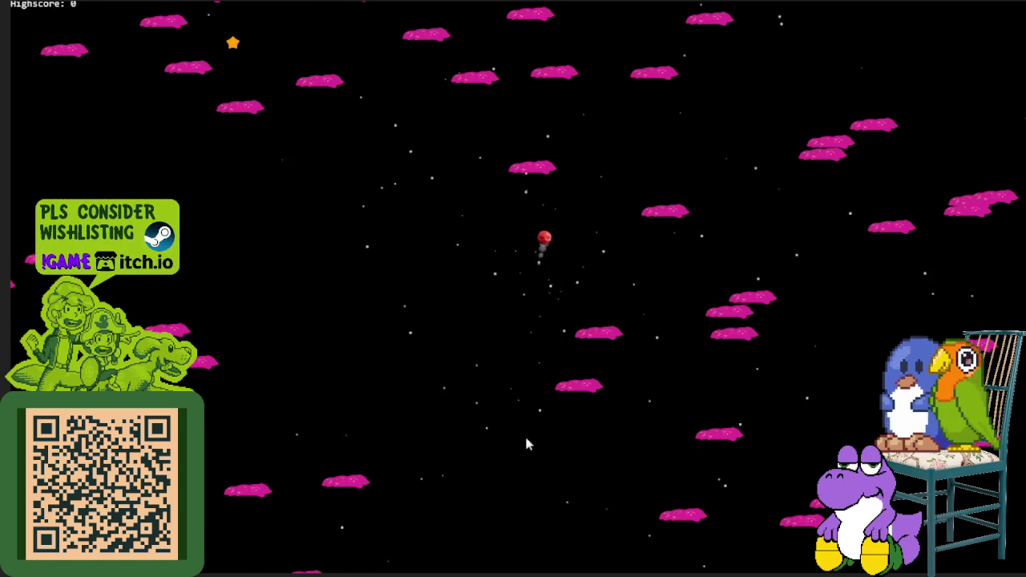
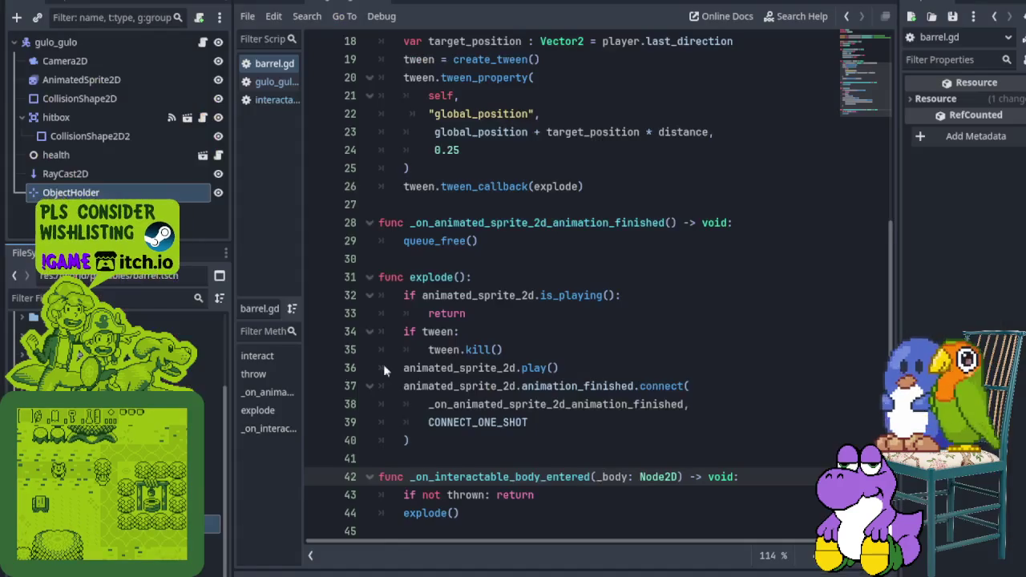
Step: Scroll through barrel.gd to bring the throw and explode code into view
scroll(383, 364, "down", 1)
scroll(384, 364, "up", 5)
scroll(561, 289, "down", 5)
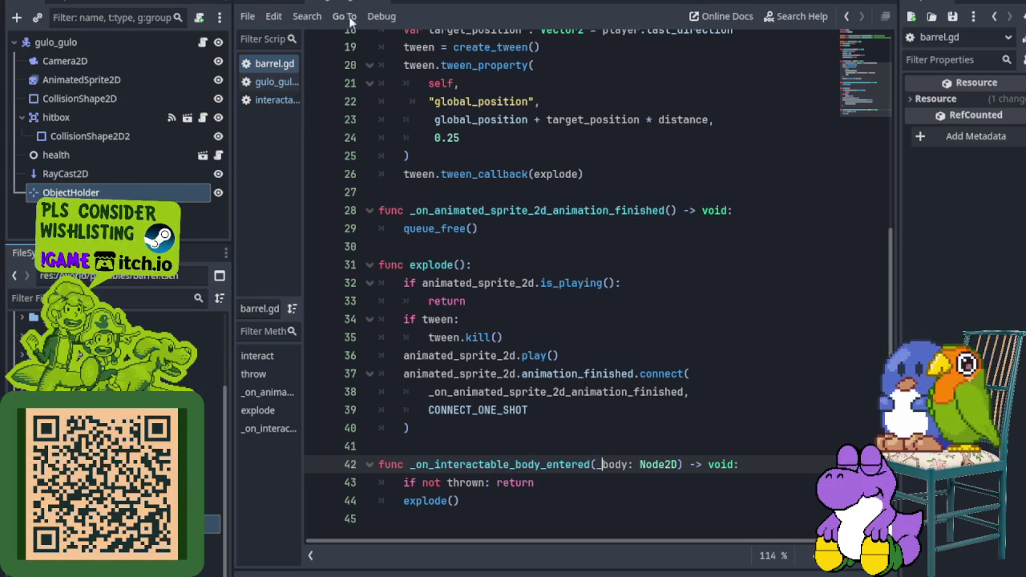
Step: Cycle the edited scene through gulo_gulo and barrel, ending on overworld
left_click(283, 5)
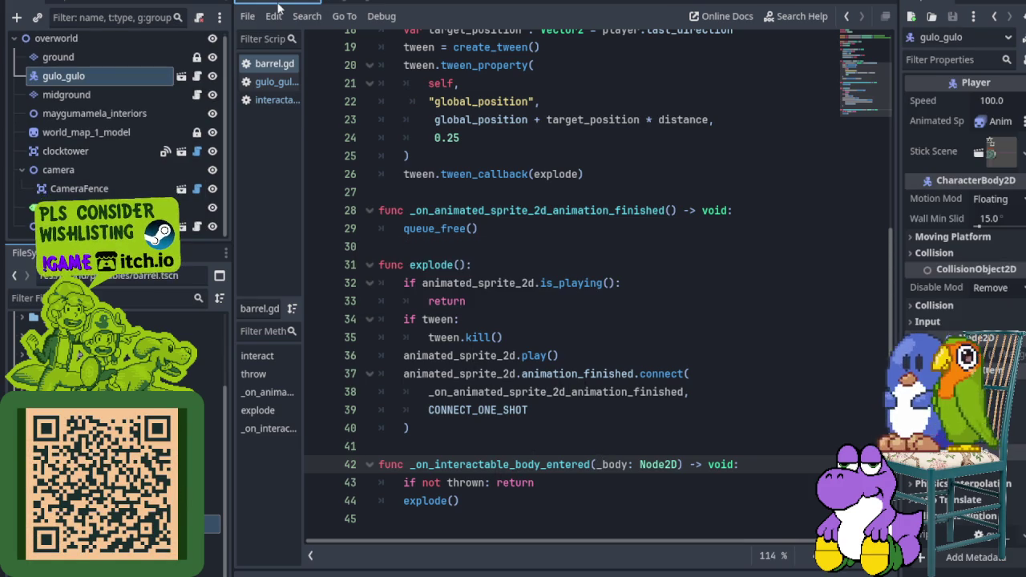
left_click(347, 4)
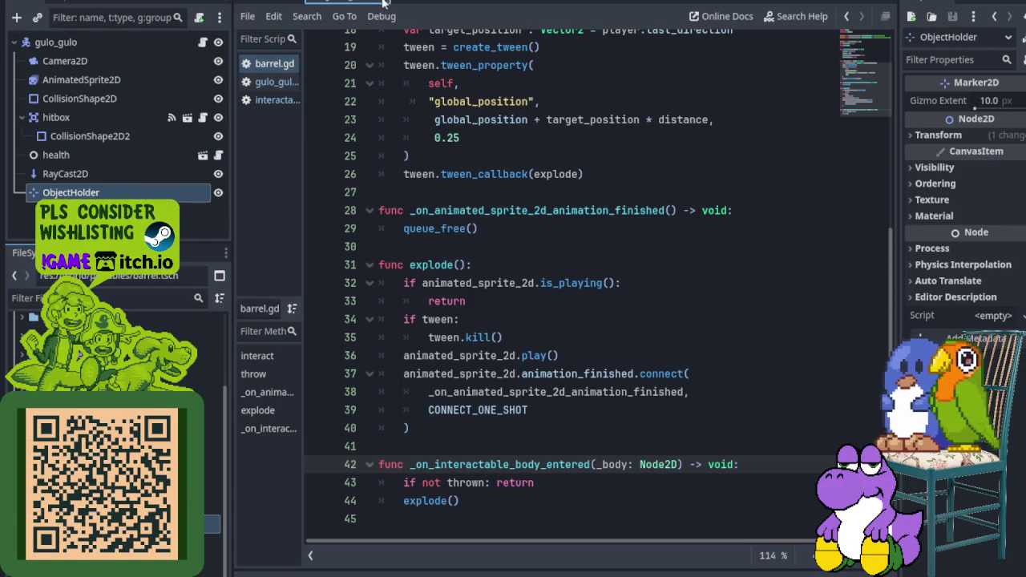
left_click(409, 6)
left_click(283, 5)
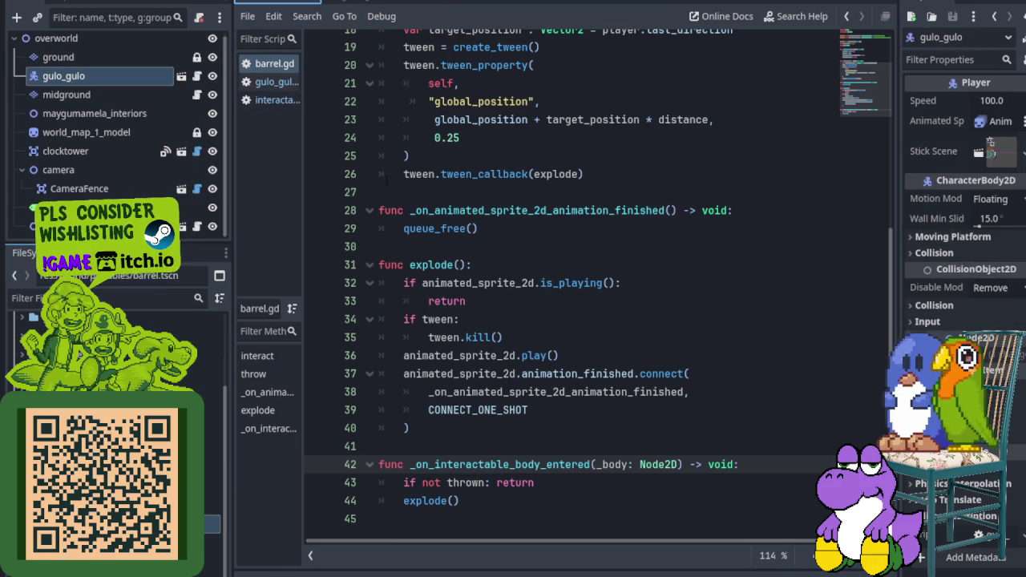
scroll(481, 226, "down", 1)
scroll(483, 237, "up", 1)
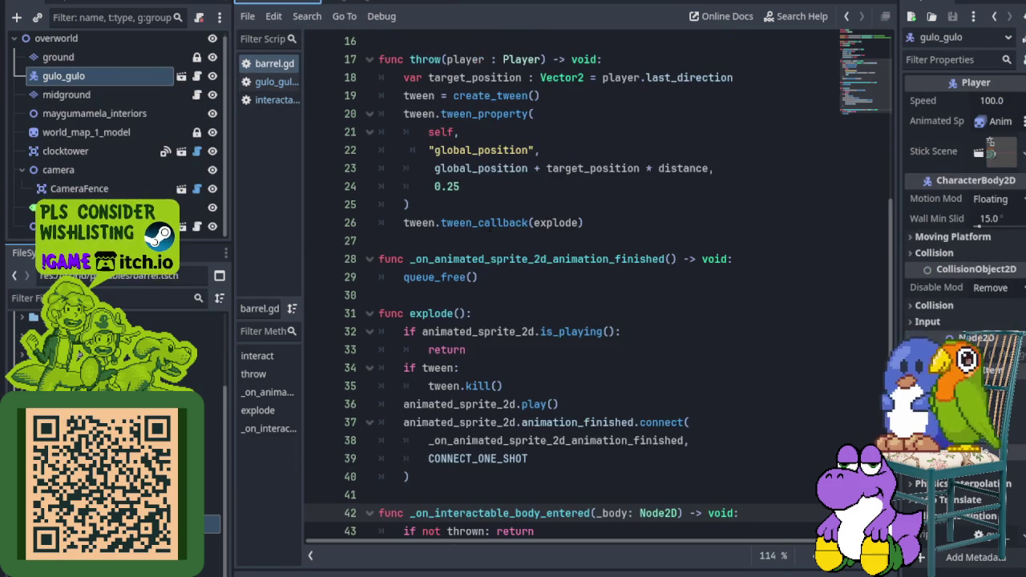
scroll(476, 244, "down", 1)
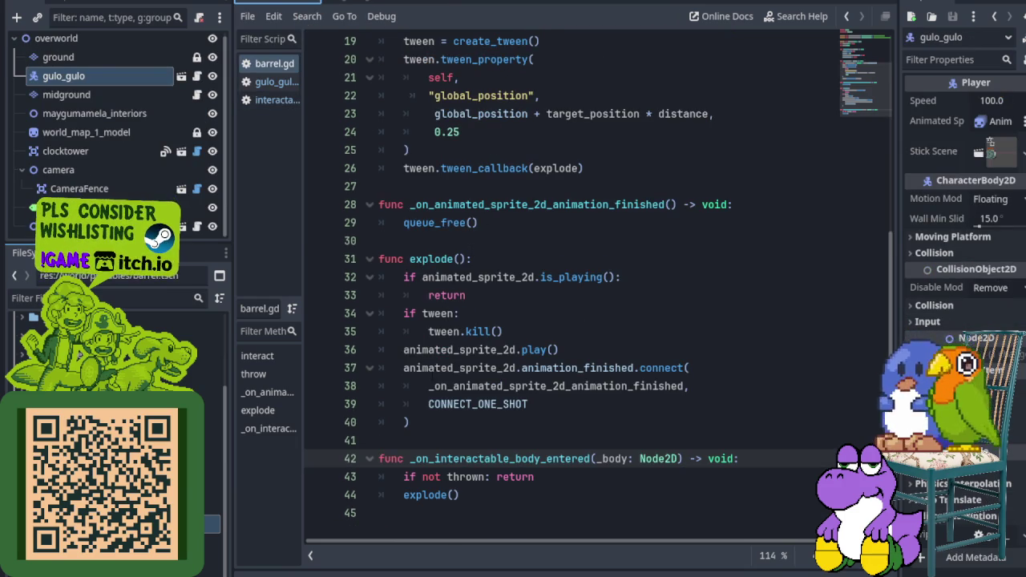
Step: Fold explode() and interact() in barrel.gd, then bring up gulo_gulo.gd
left_click(371, 261)
scroll(375, 266, "up", 6)
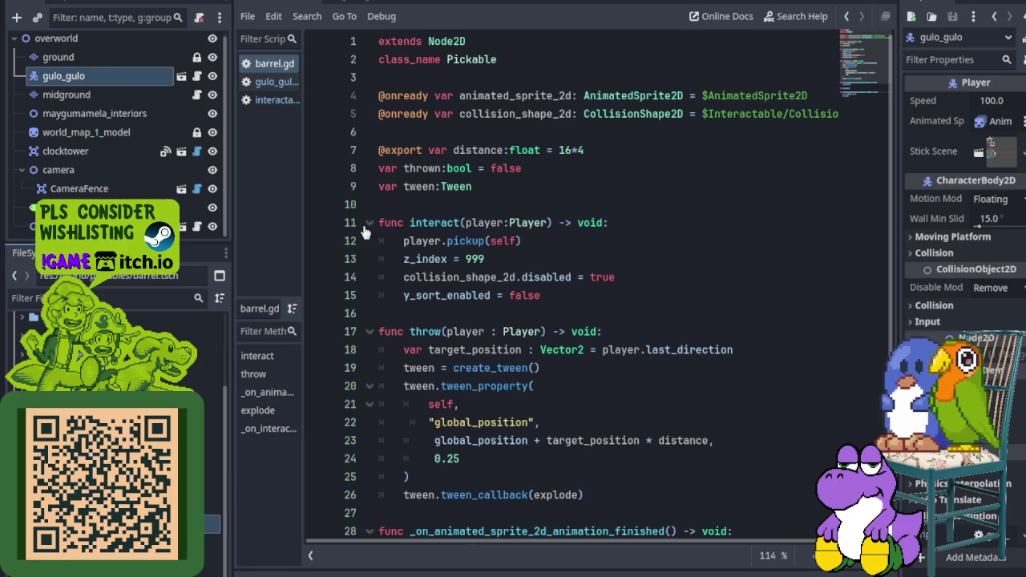
left_click(370, 224)
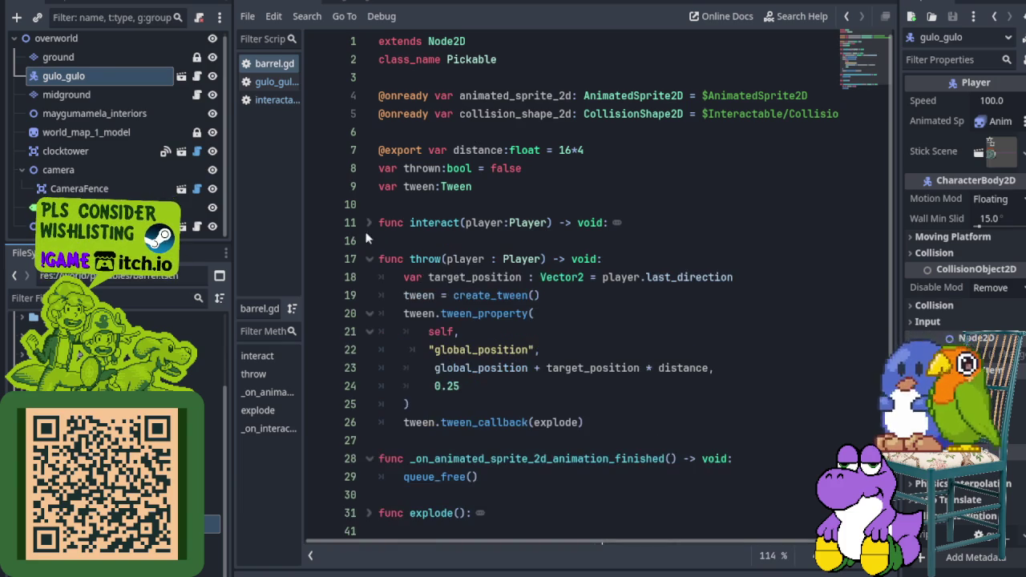
left_click(352, 263)
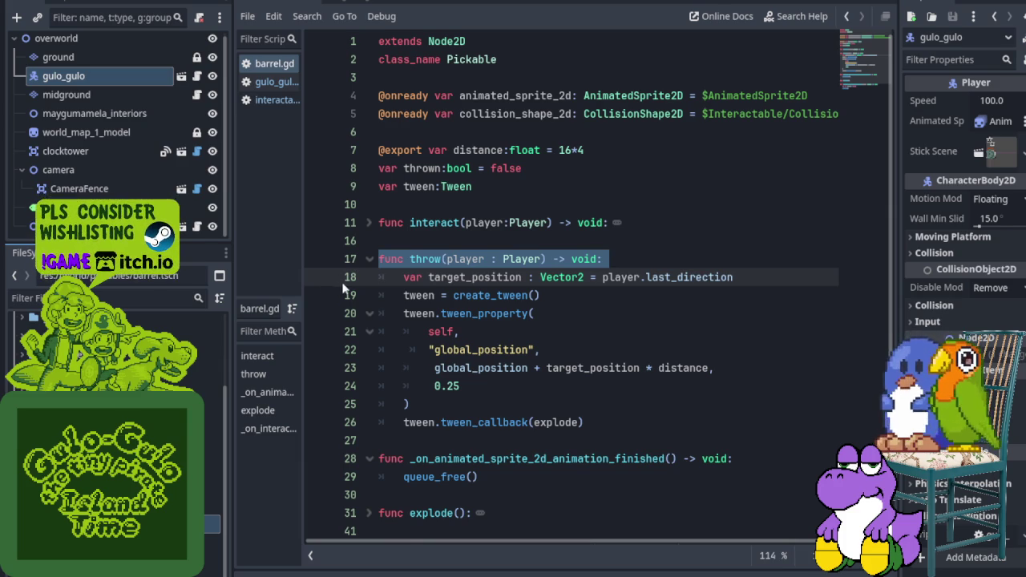
left_click(460, 223)
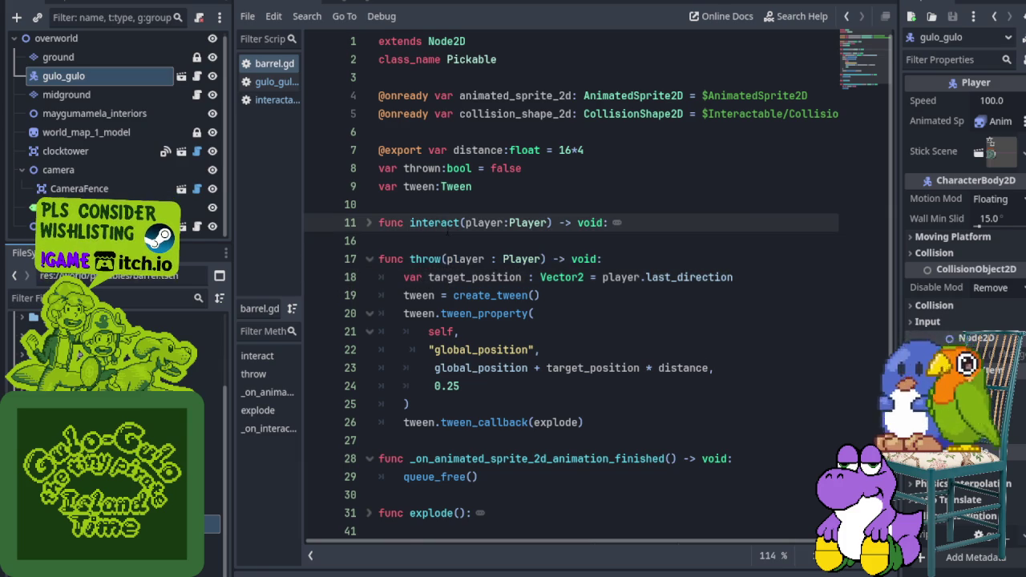
left_click(485, 186)
scroll(489, 205, "down", 2)
scroll(489, 206, "up", 2)
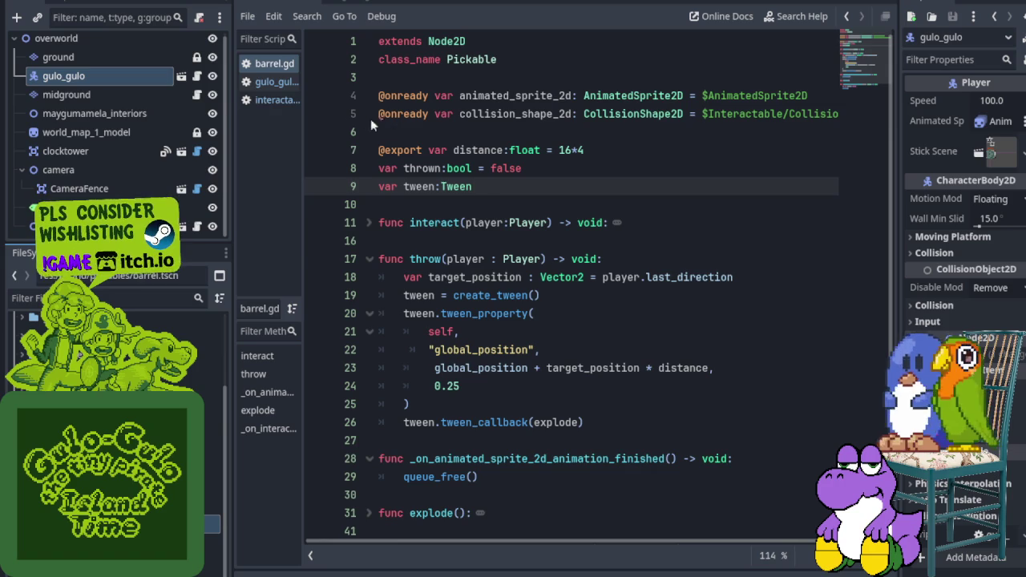
left_click(279, 85)
scroll(449, 240, "up", 10)
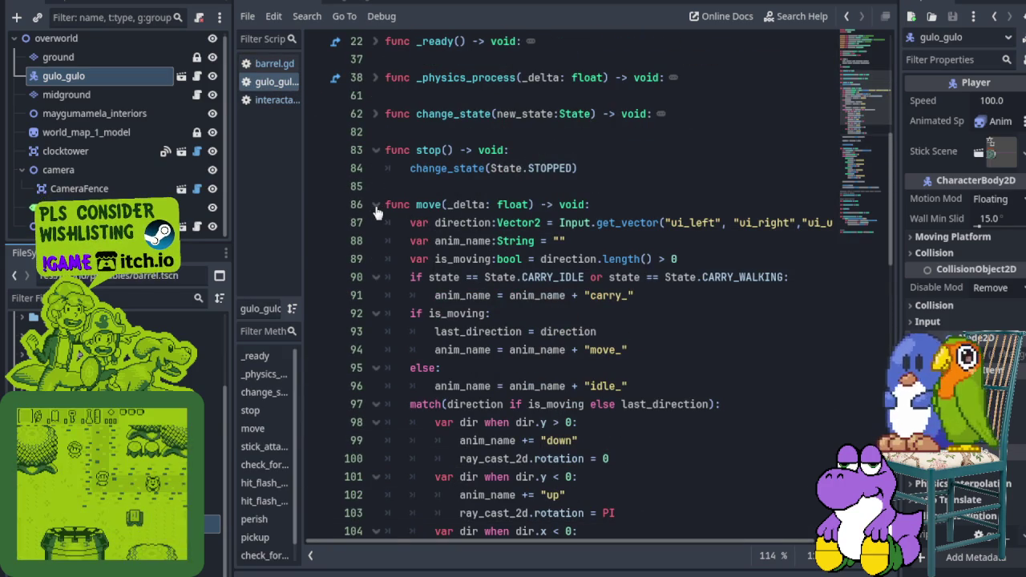
Step: Check barrel.gd's throw() header, then return to the gulo_gulo script
scroll(377, 211, "up", 4)
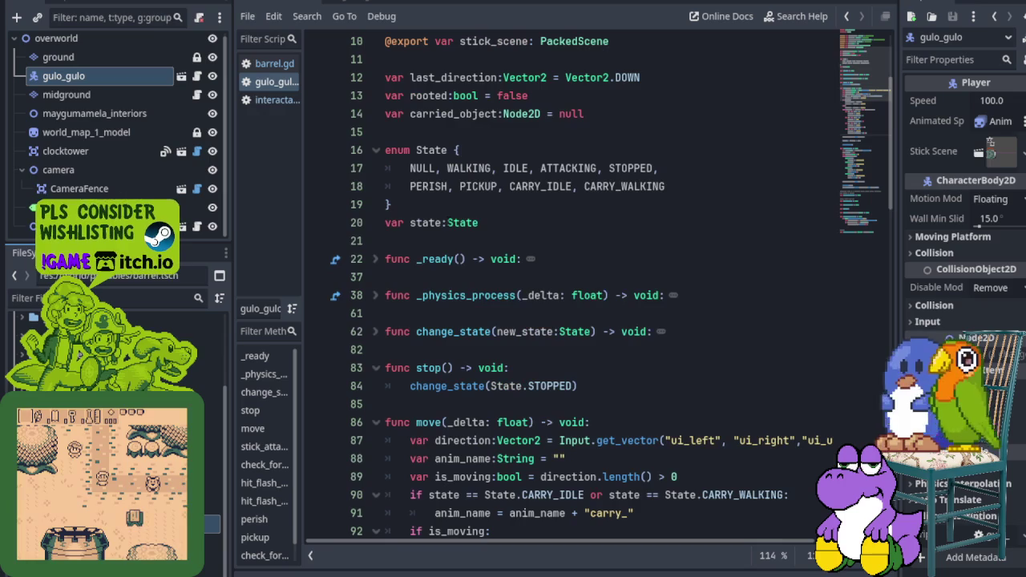
scroll(377, 211, "up", 1)
left_click(273, 63)
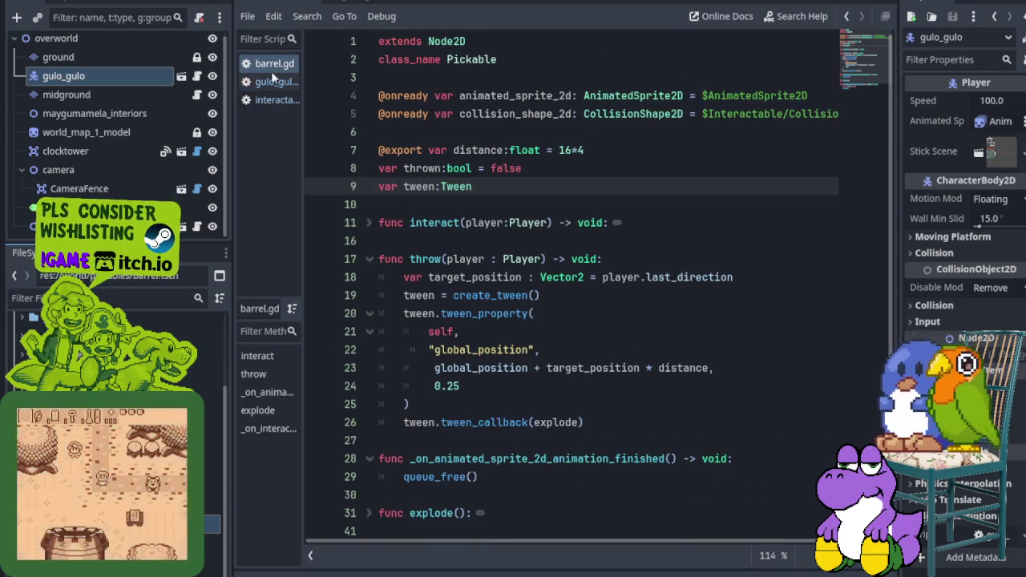
triple_click(382, 261)
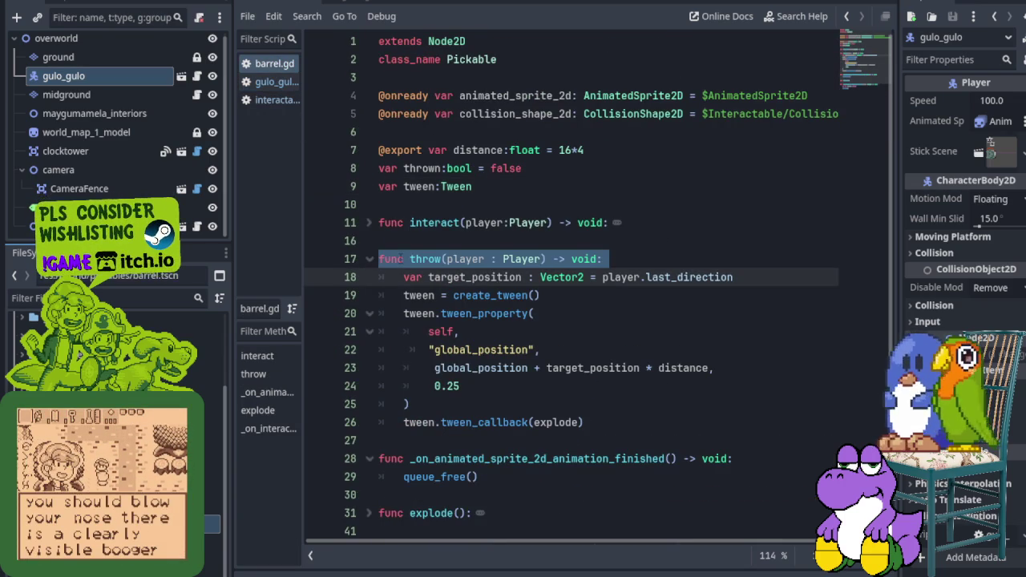
left_click(273, 82)
scroll(511, 273, "down", 2)
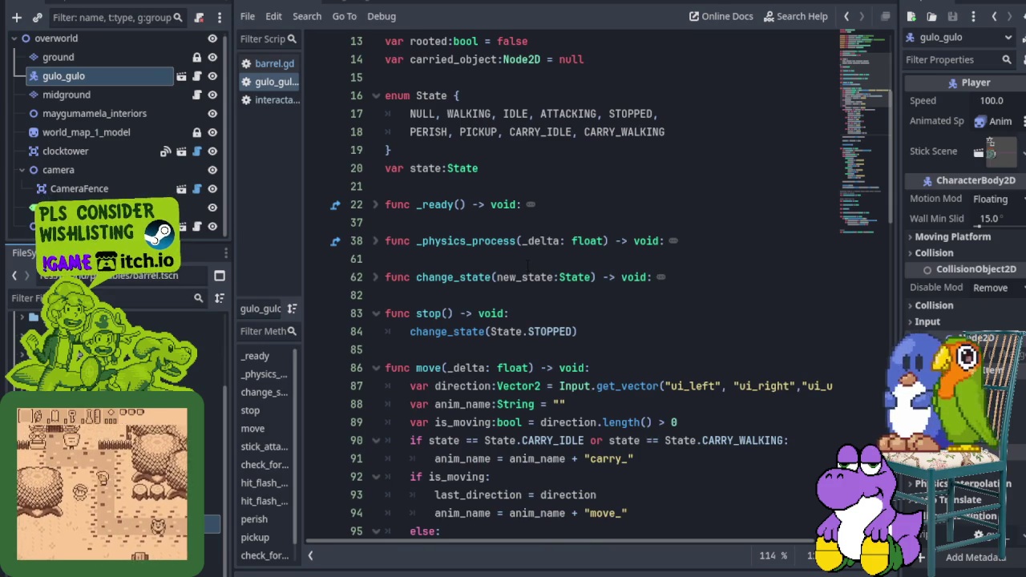
scroll(529, 267, "down", 8)
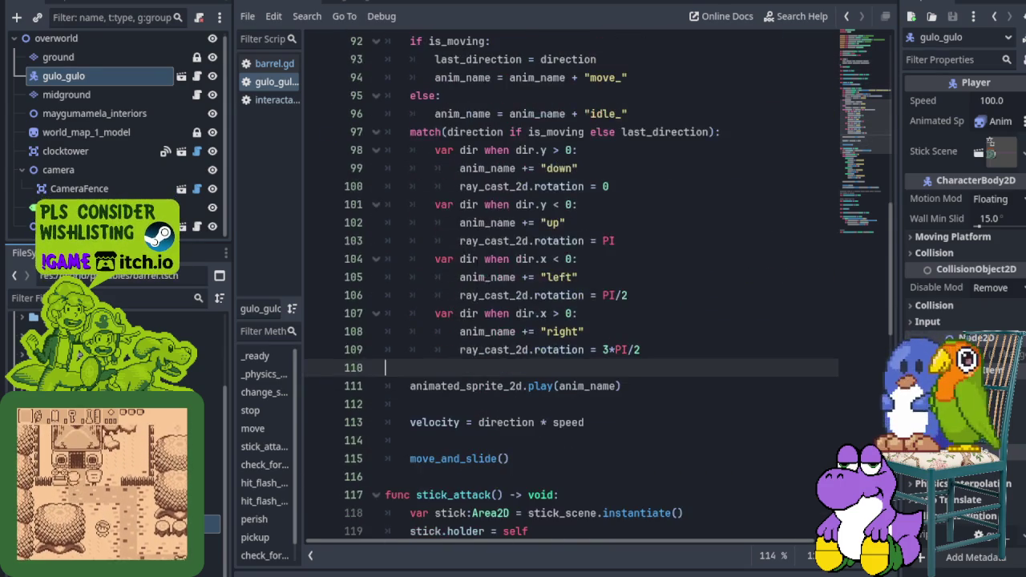
scroll(528, 267, "down", 3)
scroll(561, 289, "up", 7)
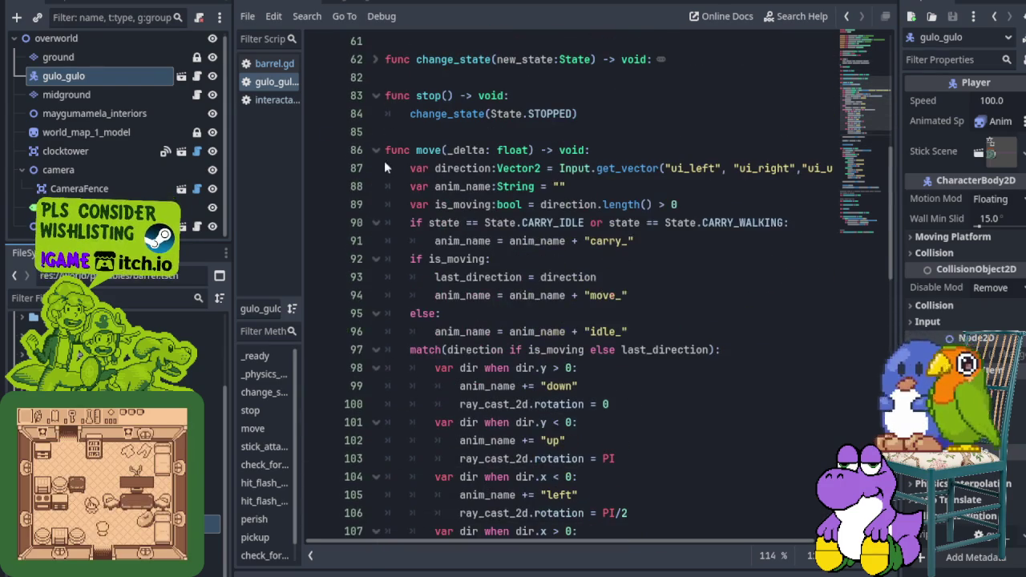
Step: Fold move(), stick_attack() and check_for_interact() in the gulo_gulo script
left_click(375, 151)
left_click(376, 186)
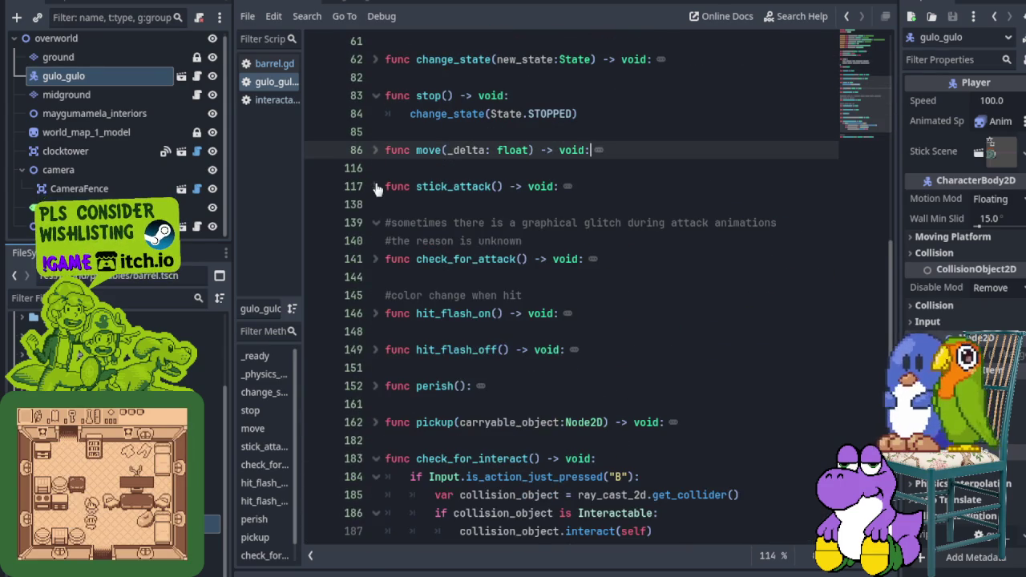
scroll(365, 337, "down", 1)
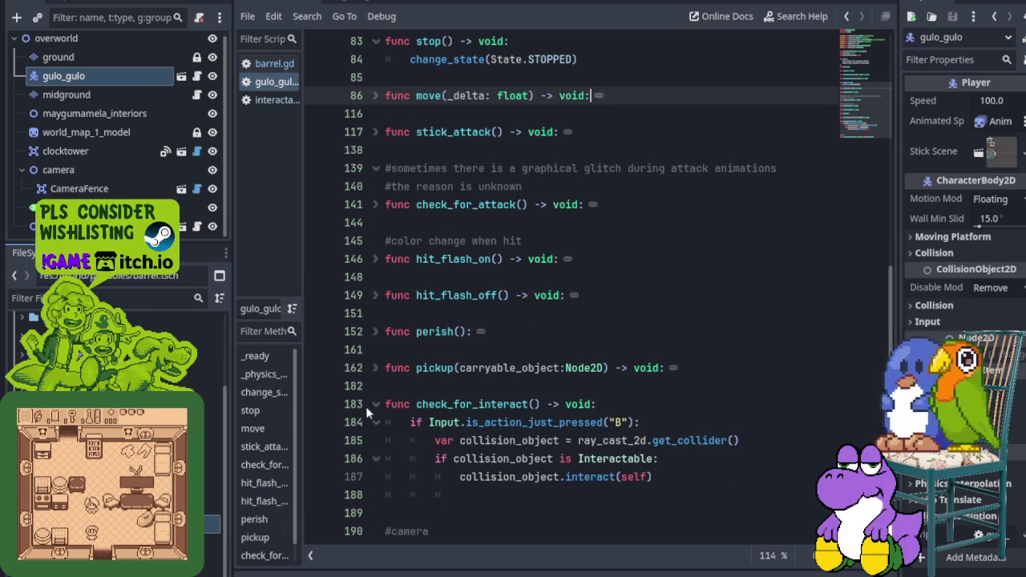
left_click(377, 405)
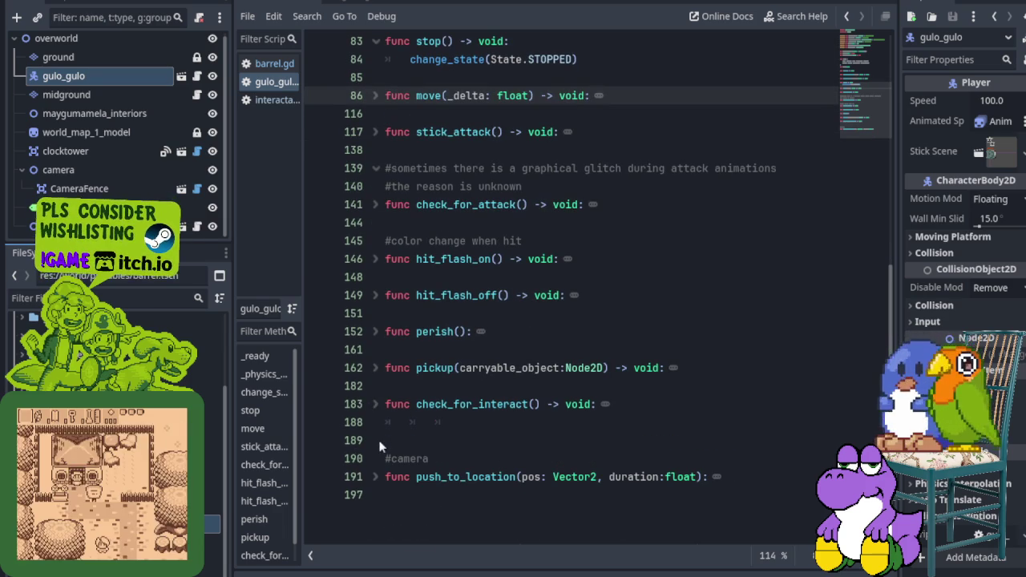
left_click(358, 372)
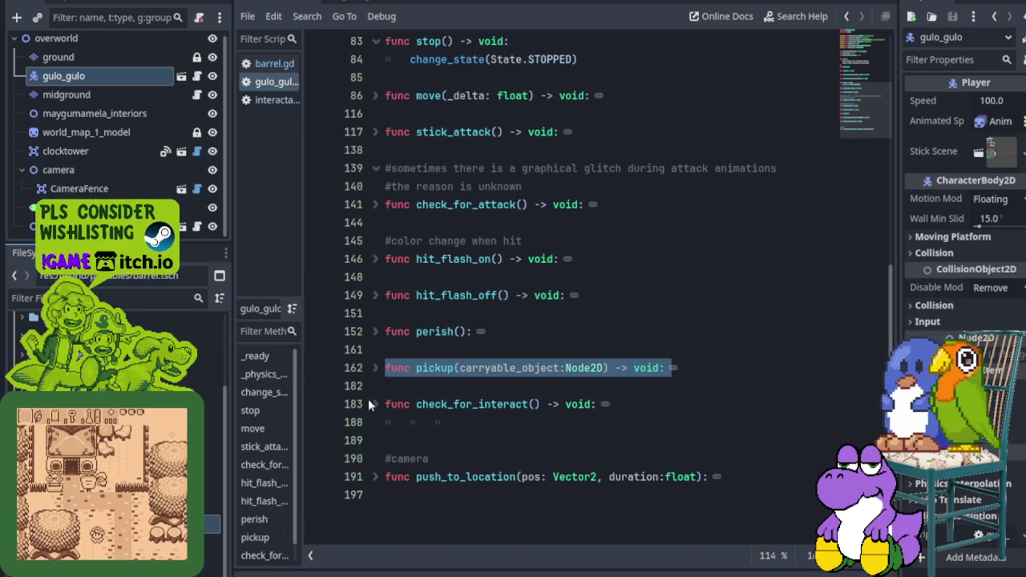
left_click(361, 441)
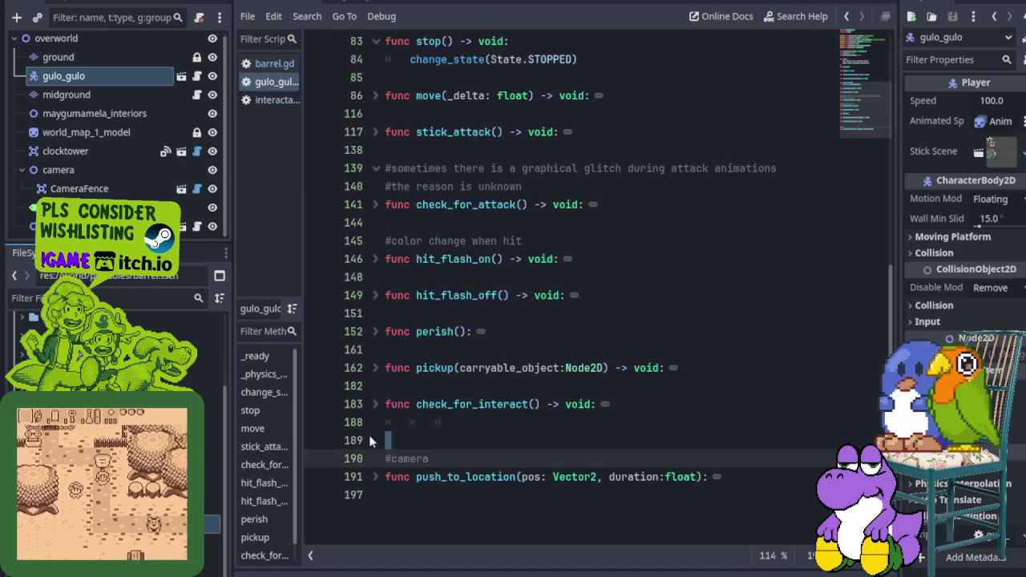
left_click(417, 384)
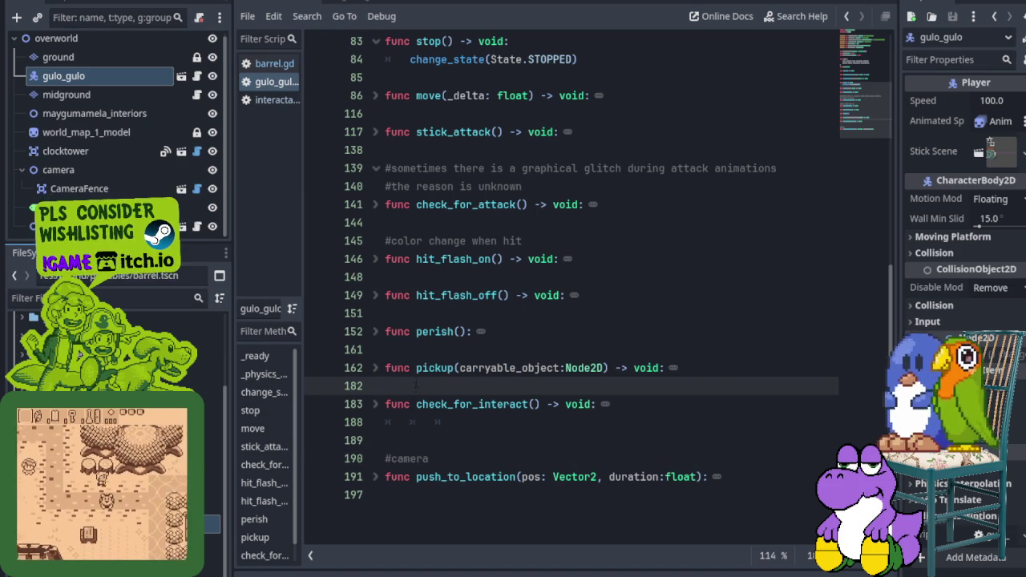
left_click(376, 406)
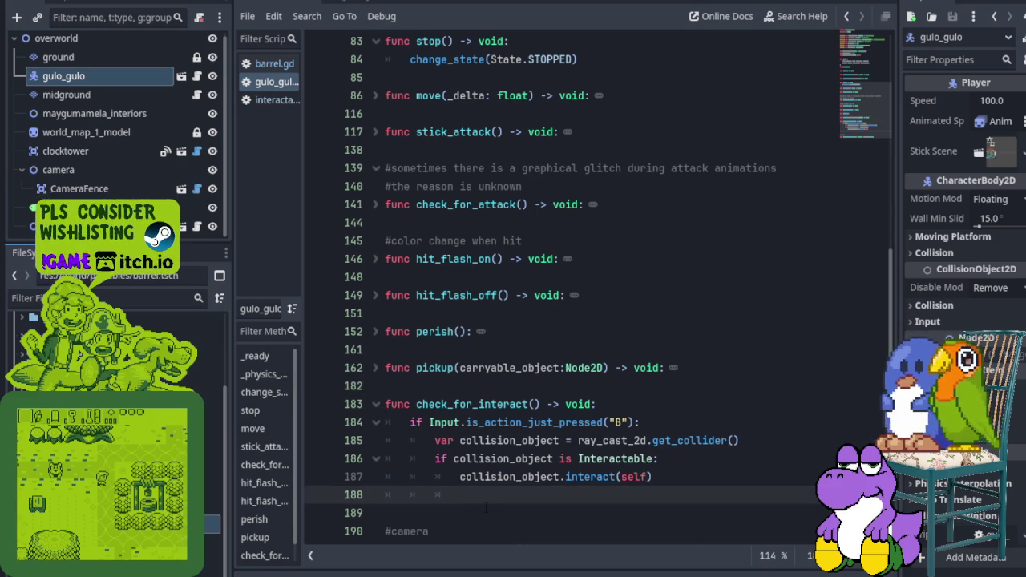
Step: Delete the empty indented line 188, save, and refold check_for_interact()
key("BackSpace")
key("BackSpace")
key("BackSpace")
key("BackSpace")
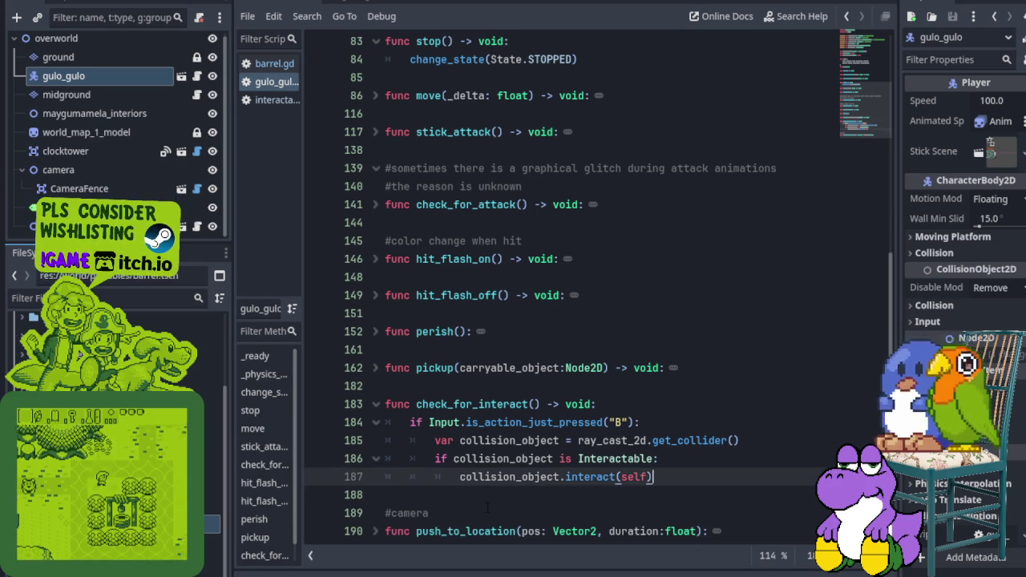
key("ctrl+s")
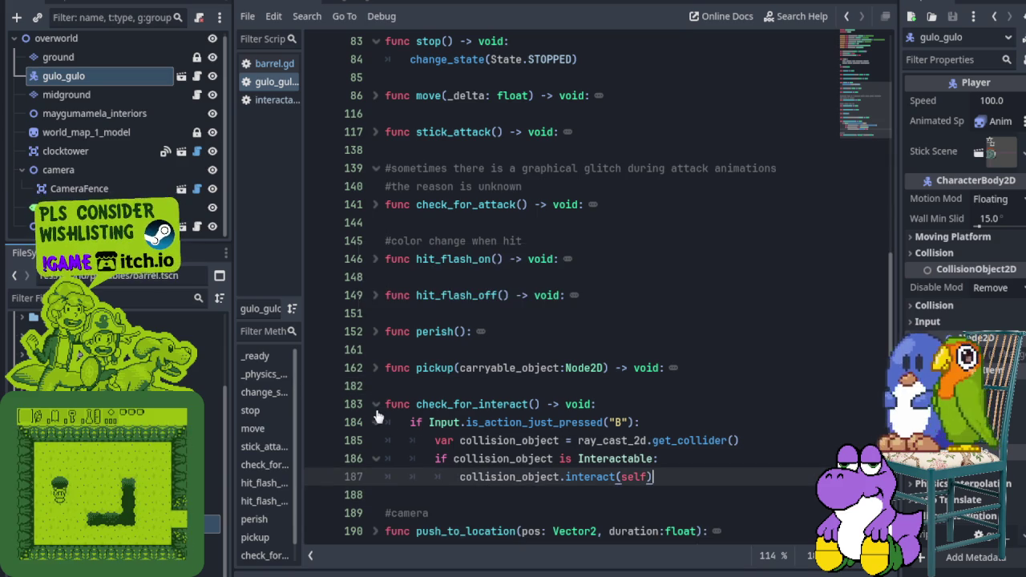
left_click(375, 404)
left_click(380, 423)
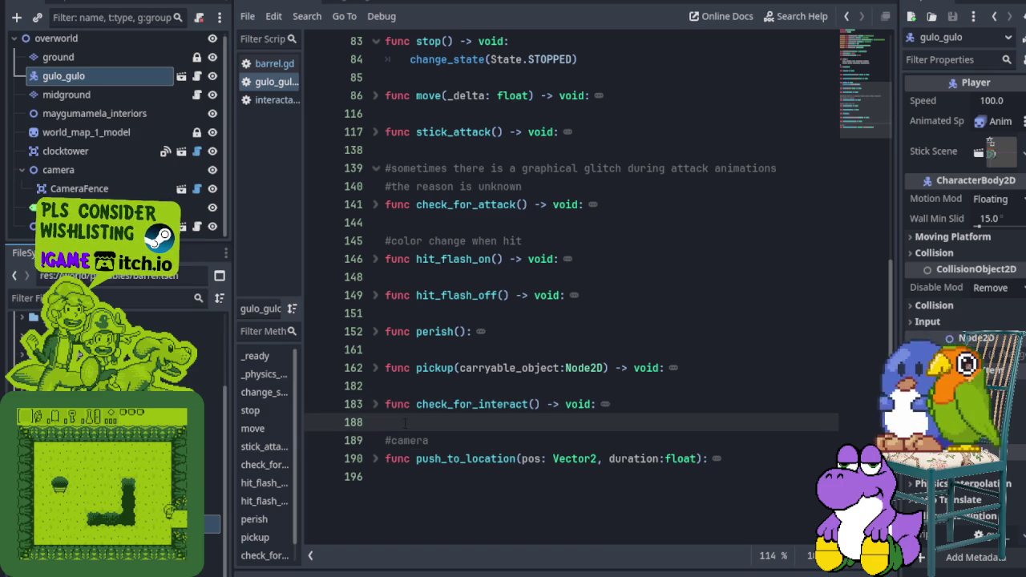
Step: Add a 'func throw() -> void:' stub containing pass after check_for_interact() and save
key("Return")
key("Return")
key("Up")
key("ctrl+s")
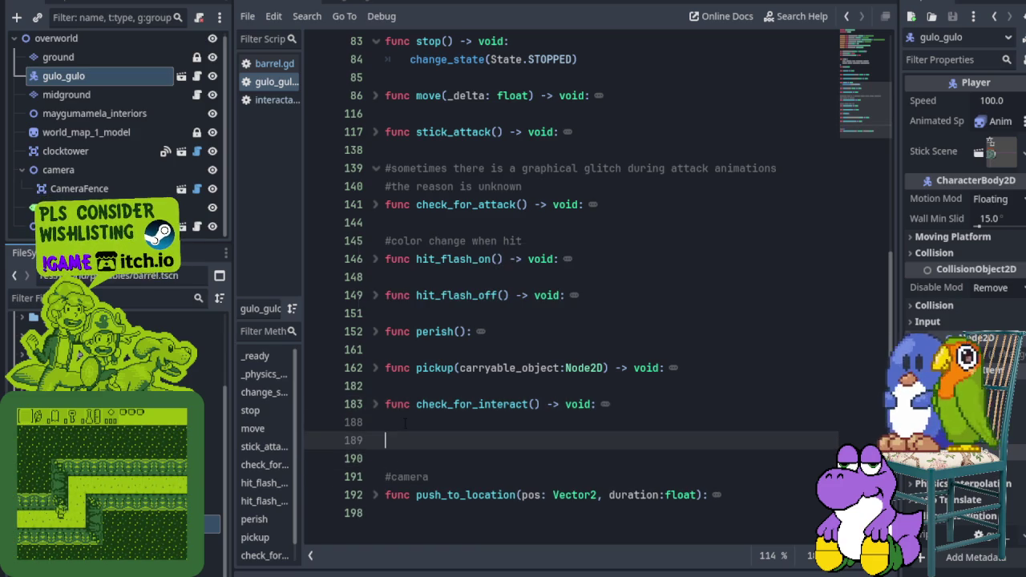
type("fin")
key("BackSpace")
key("BackSpace")
type("unc ")
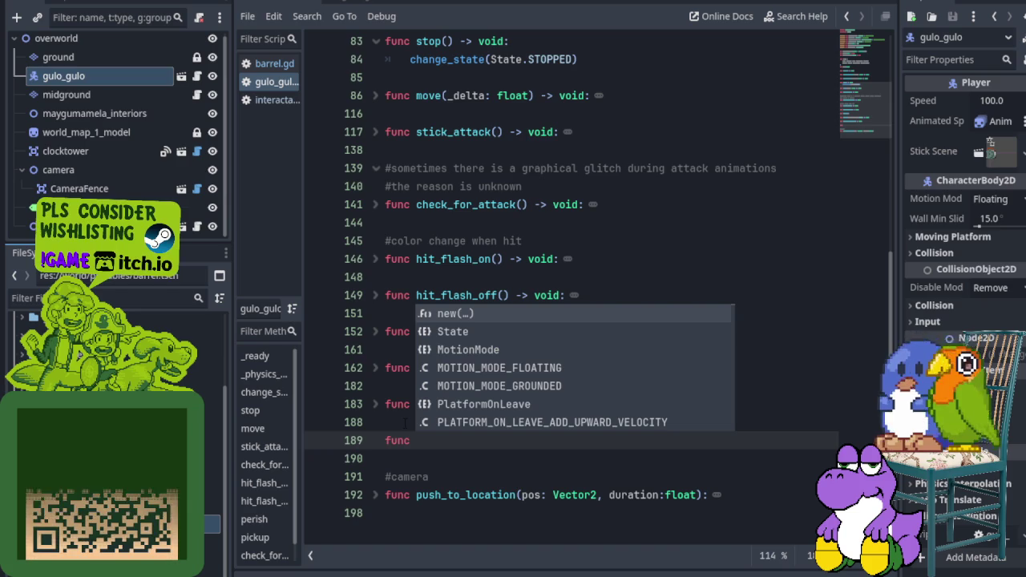
type("throw")
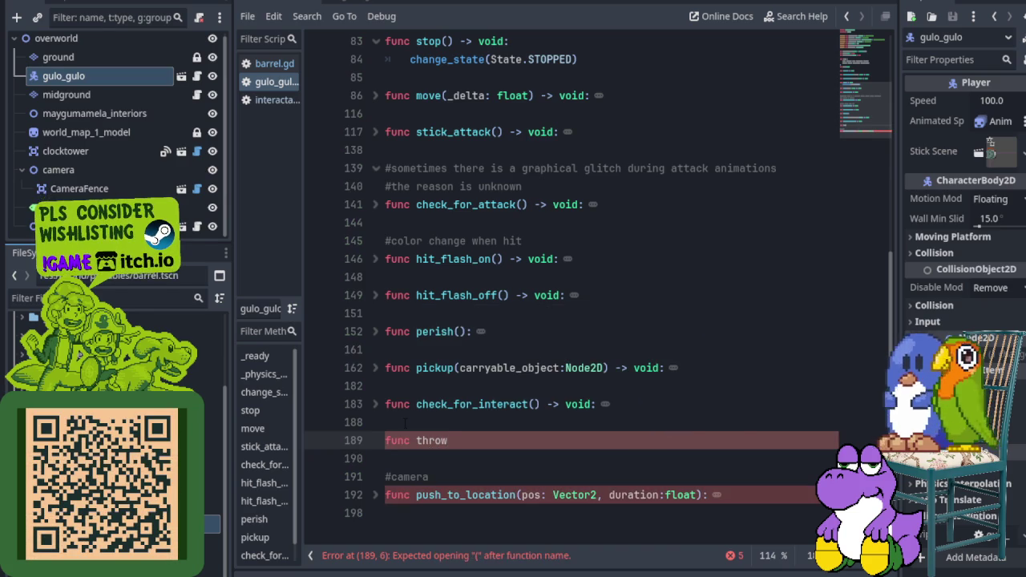
type("(")
type(") -> ")
type("vop")
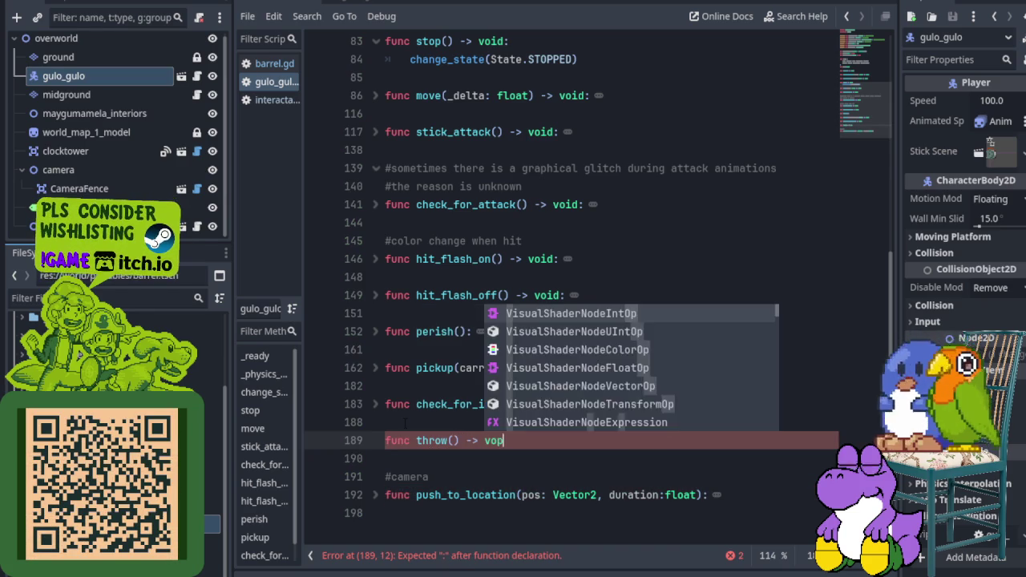
key("BackSpace")
type("id:")
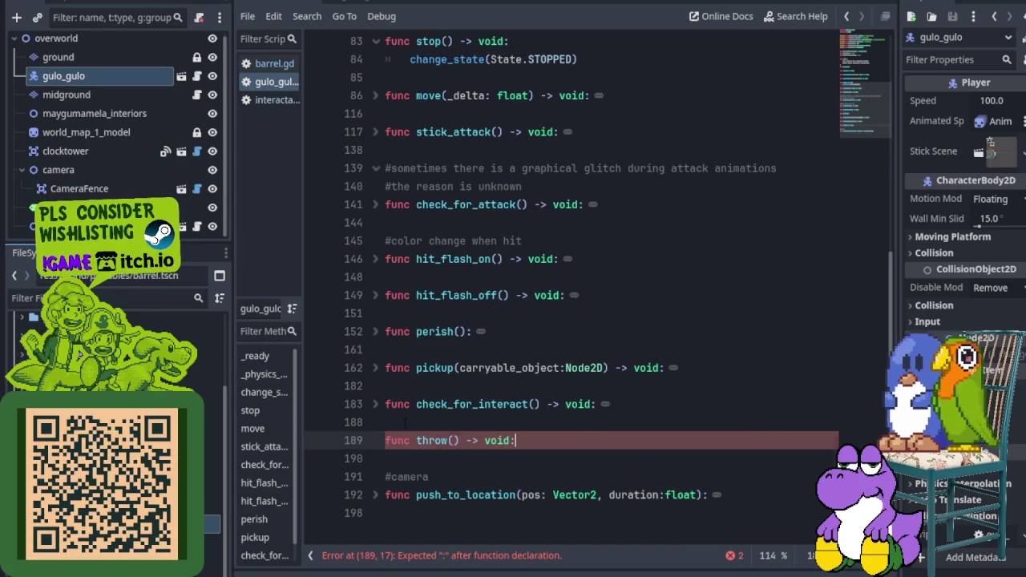
key("Return")
key("ctrl+s")
type("pass")
key("ctrl+s")
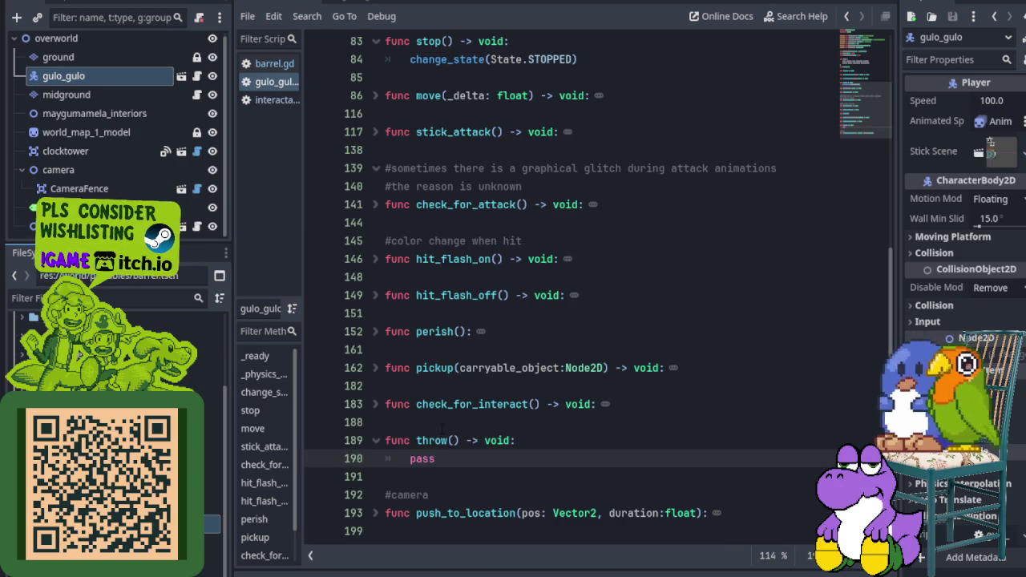
Step: Review the parse error in the Output log, tidy blank lines after throw(), and save
left_click(264, 571)
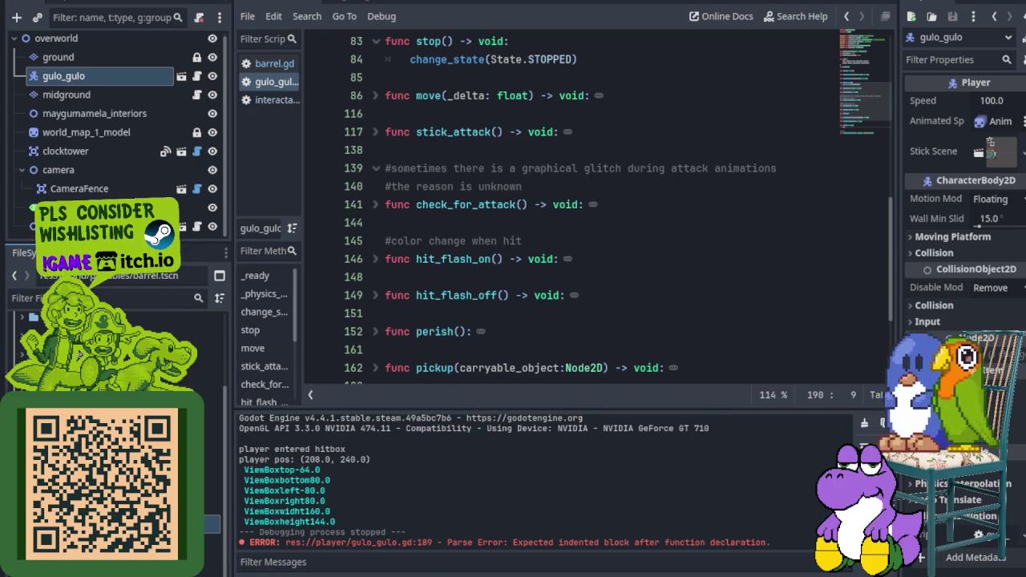
left_click(265, 571)
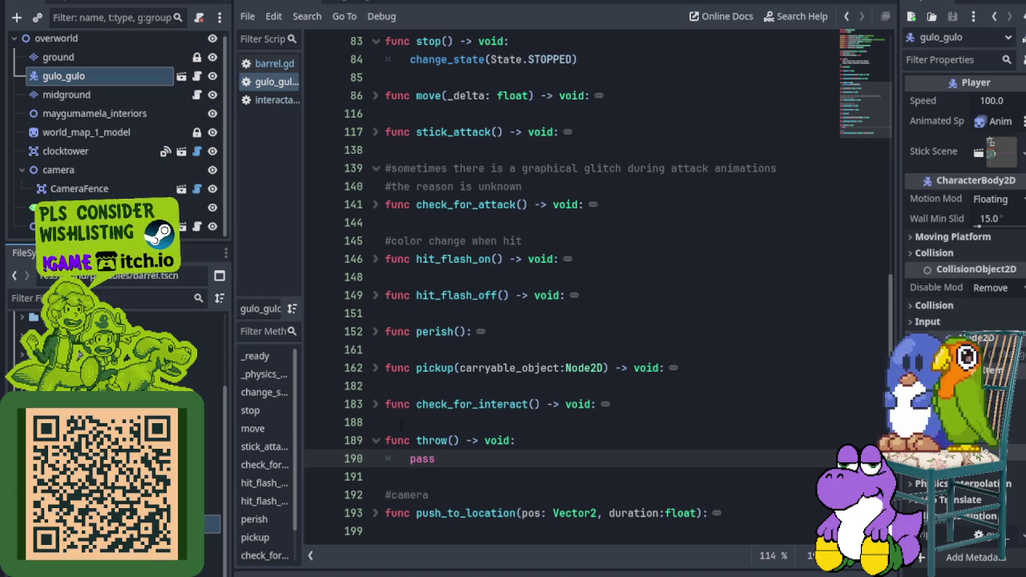
left_click(466, 470)
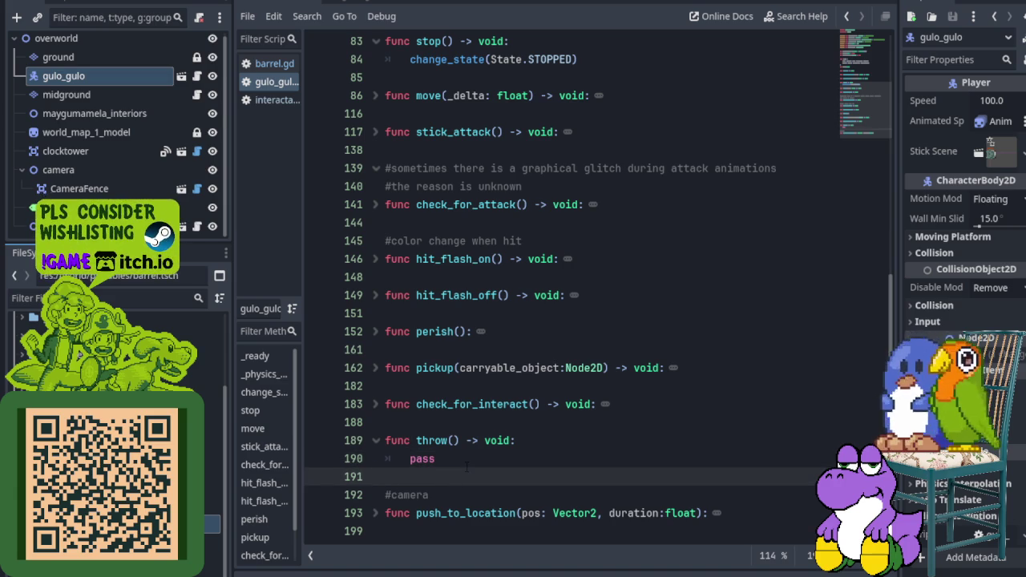
key("Return")
key("Up")
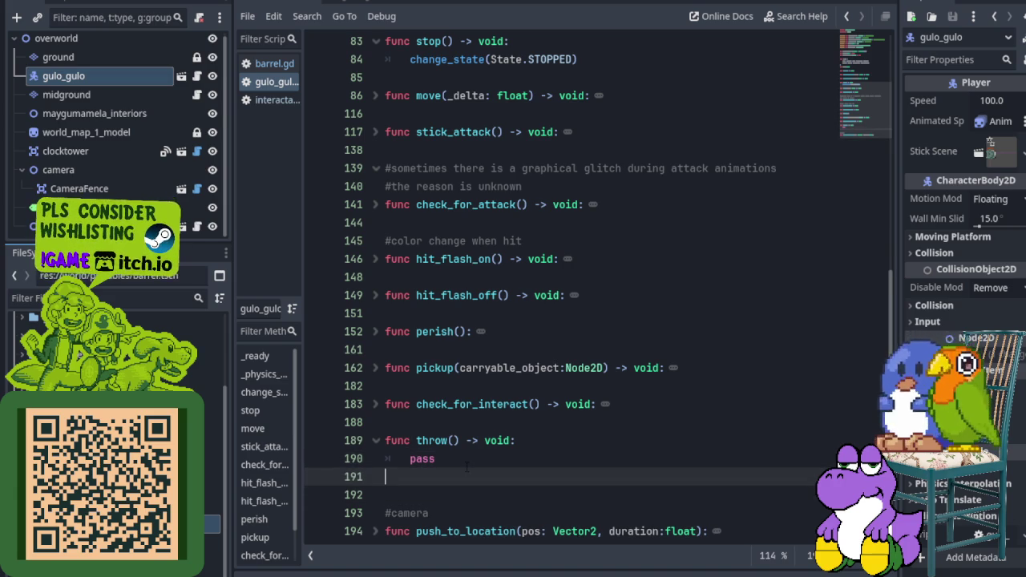
key("Delete")
key("ctrl+s")
left_click(470, 459)
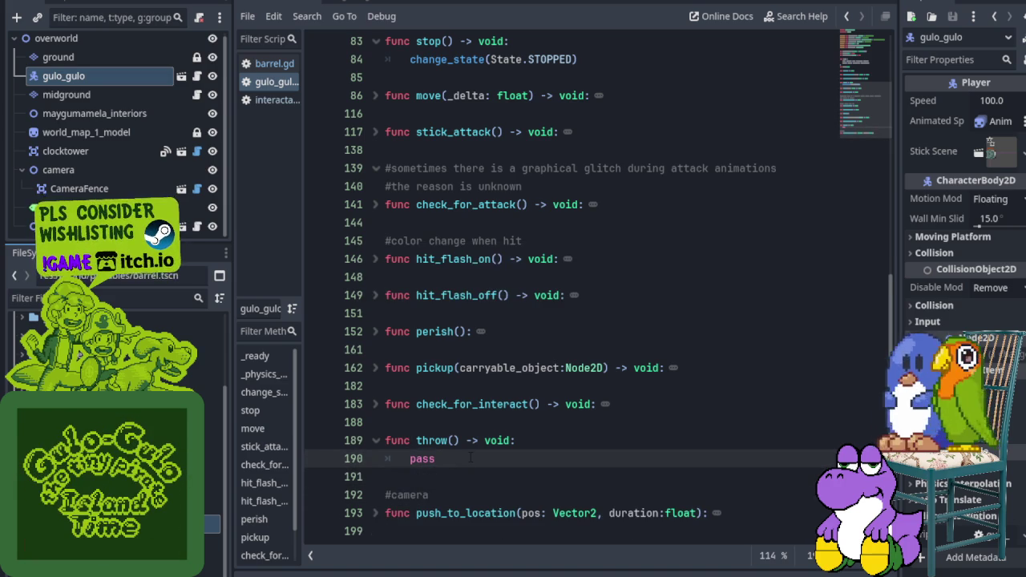
Step: Expand pickup() and review its reparent line and the CARRY_IDLE state
left_click(374, 371)
scroll(498, 368, "up", 10)
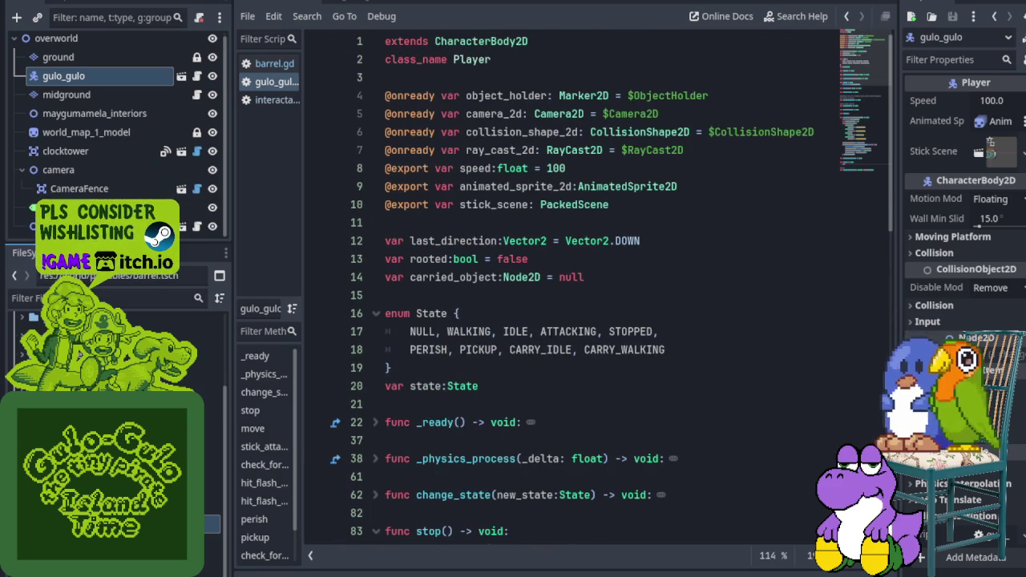
left_click(541, 350)
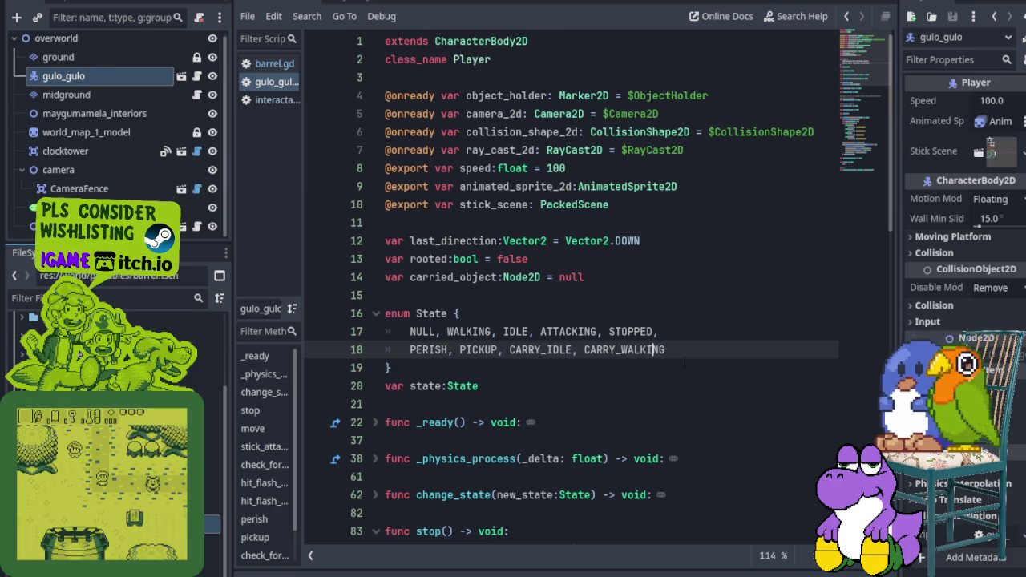
scroll(684, 364, "down", 8)
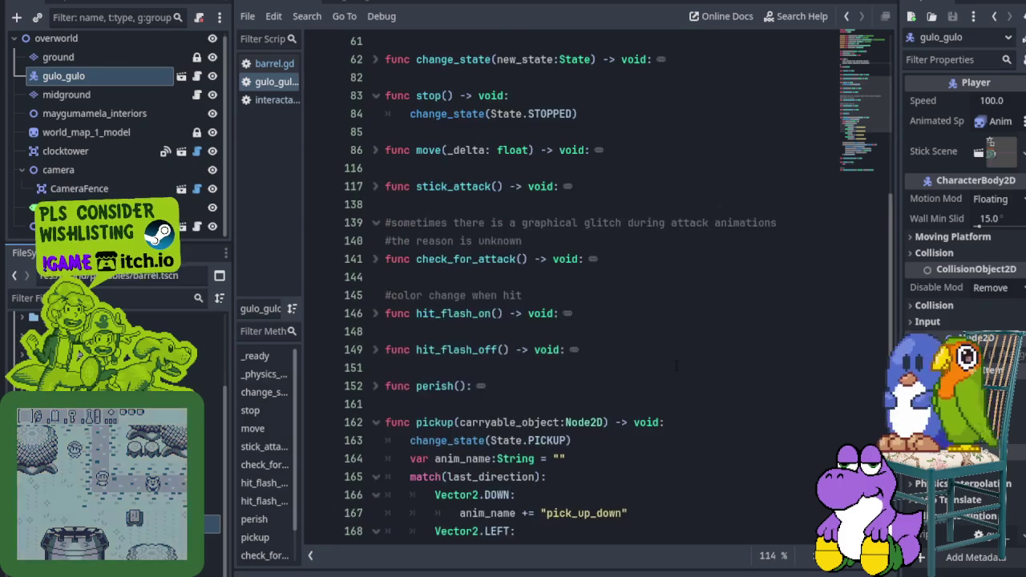
scroll(678, 365, "down", 7)
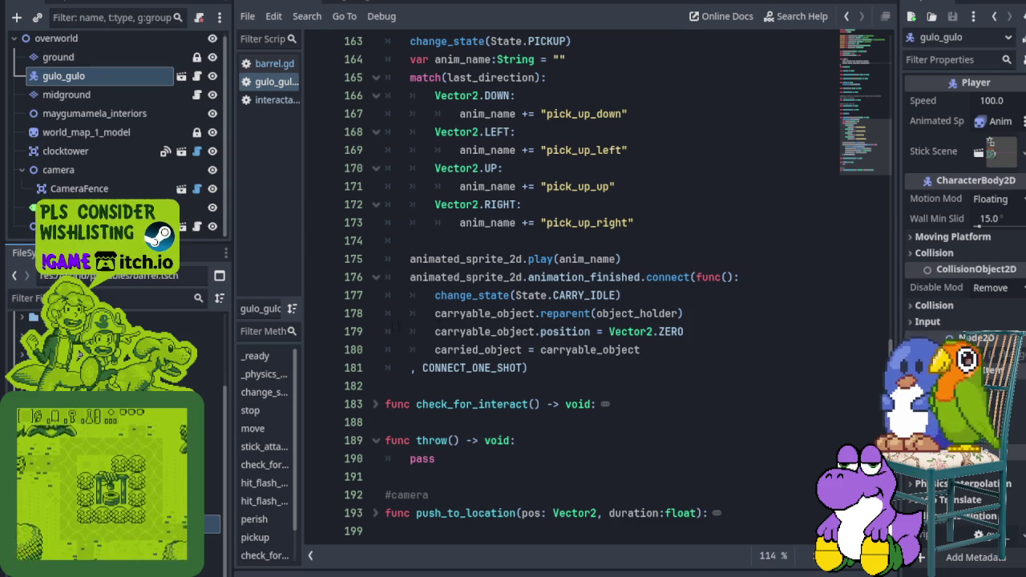
left_click(354, 316)
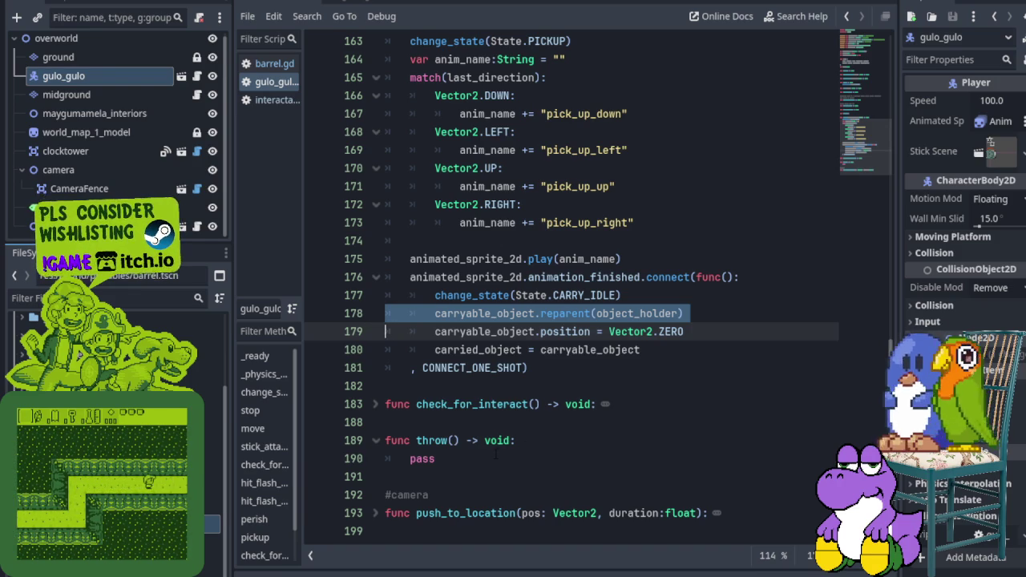
Step: Replace pass in throw() with a carried_object.reparent() call and save
double_click(423, 458)
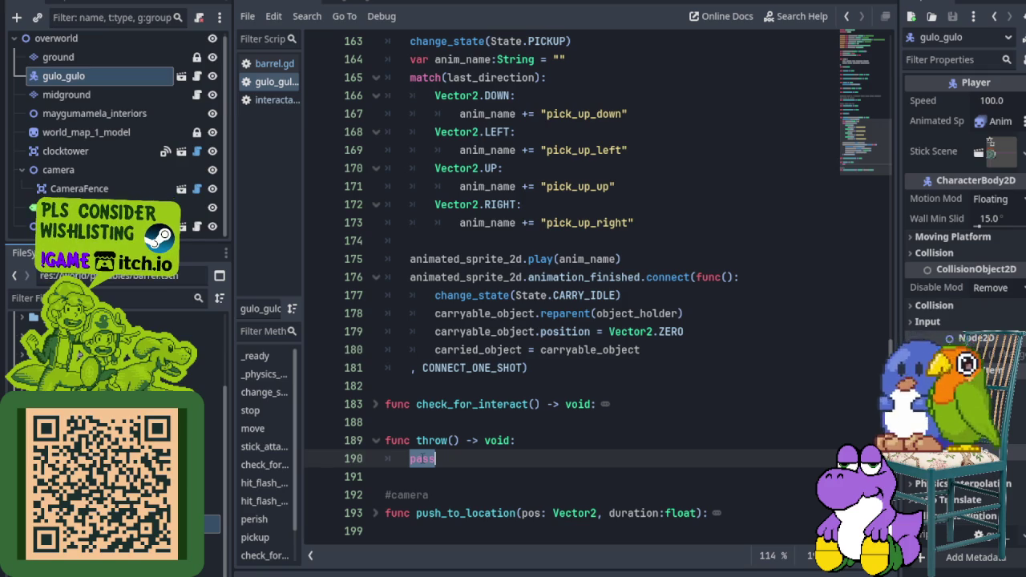
type("cha")
key("BackSpace")
key("BackSpace")
type("arr")
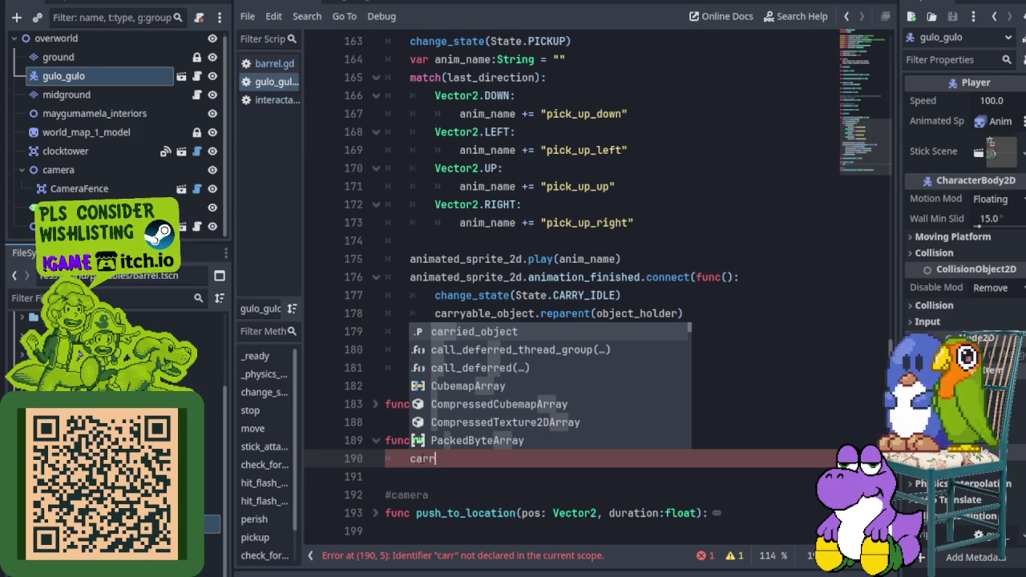
type("ied")
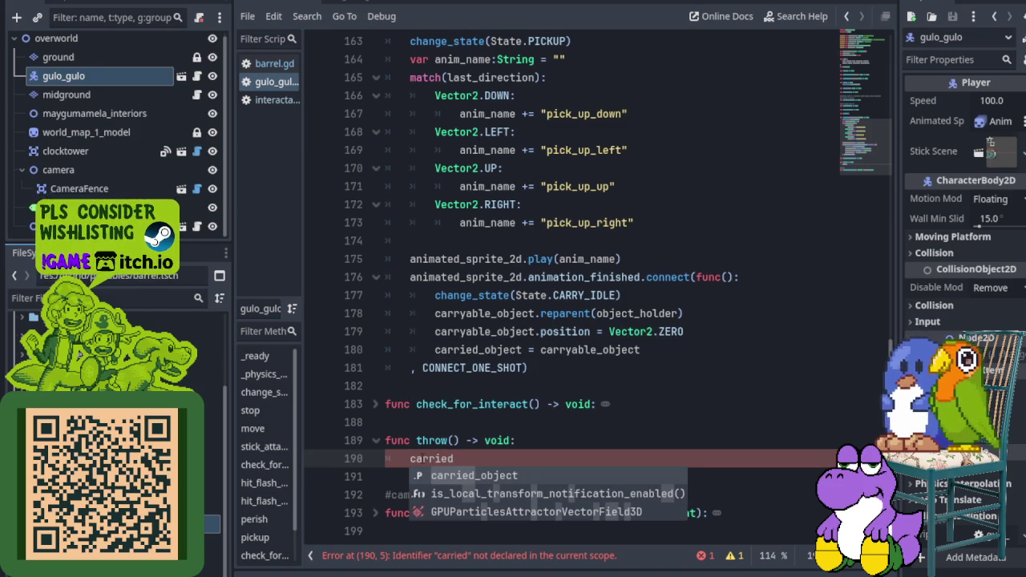
key("Return")
type(".")
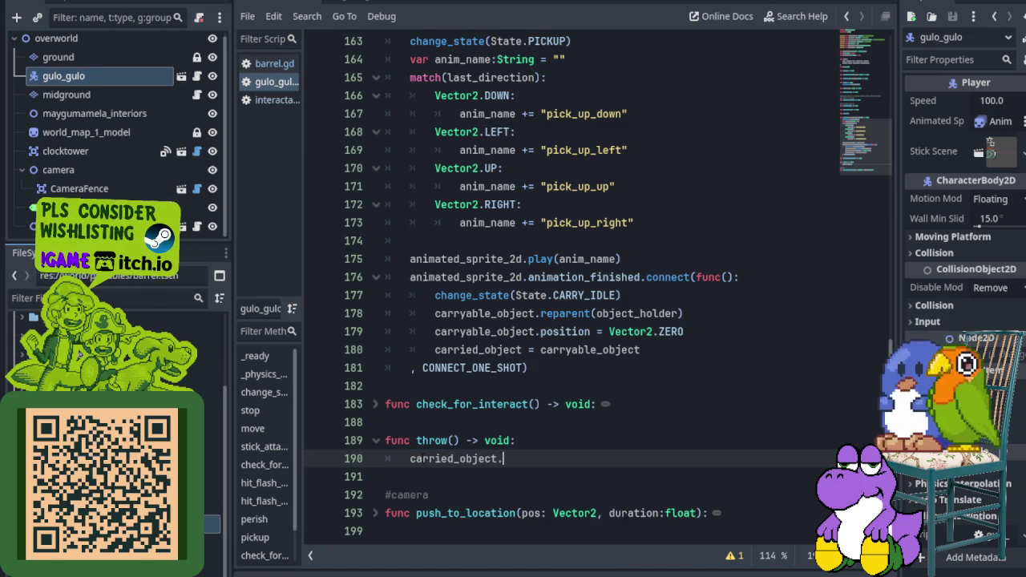
type("reparent")
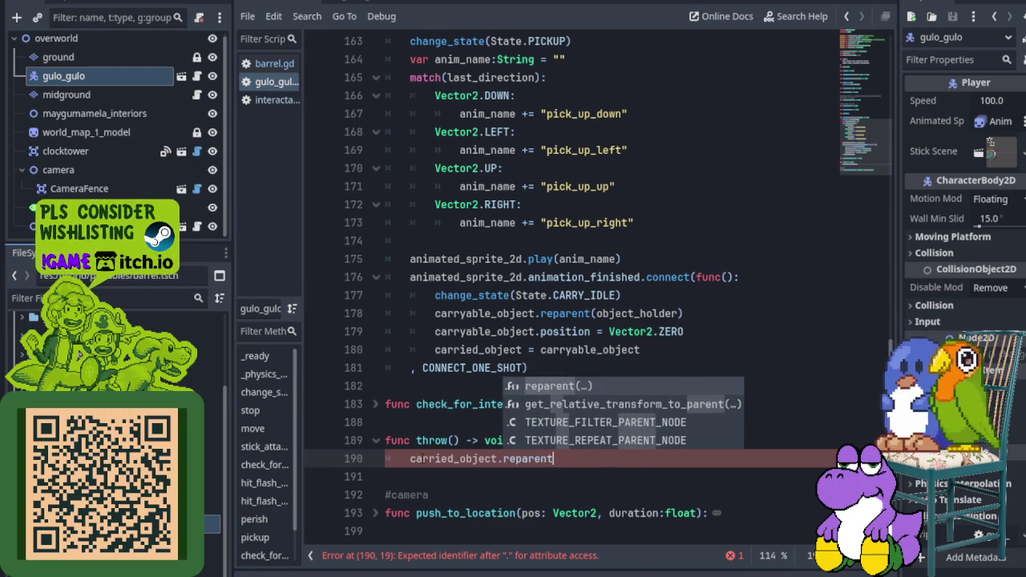
key("Return")
key("ctrl+s")
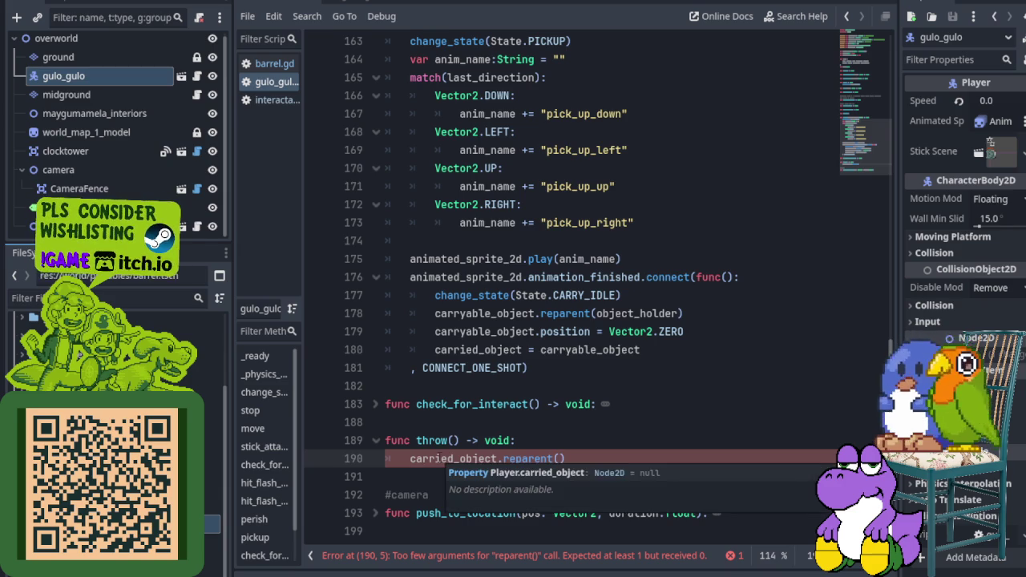
Step: Compare with barrel.gd, then complete the argument as get_tree().current_scene and save
left_click(282, 68)
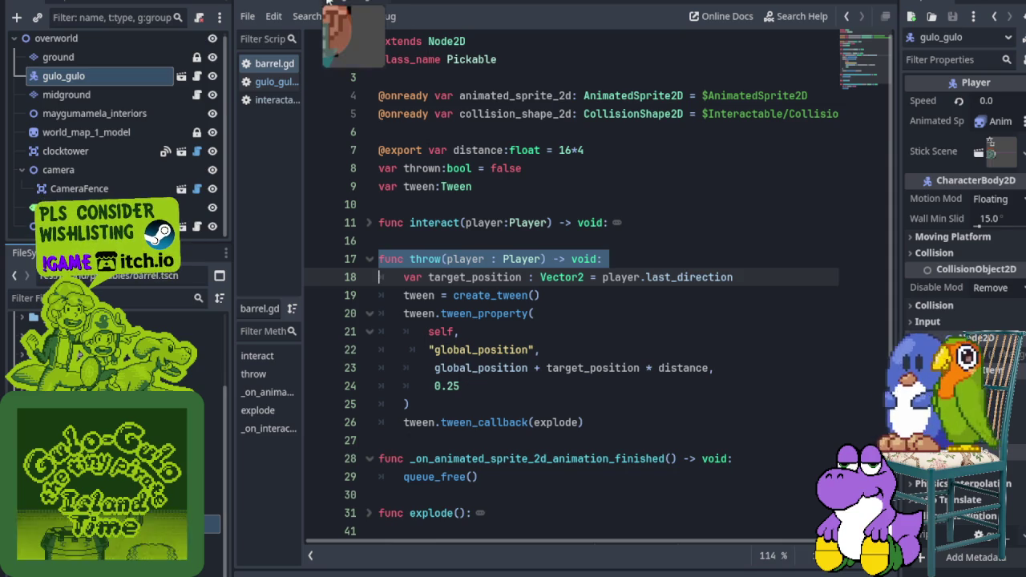
left_click(275, 82)
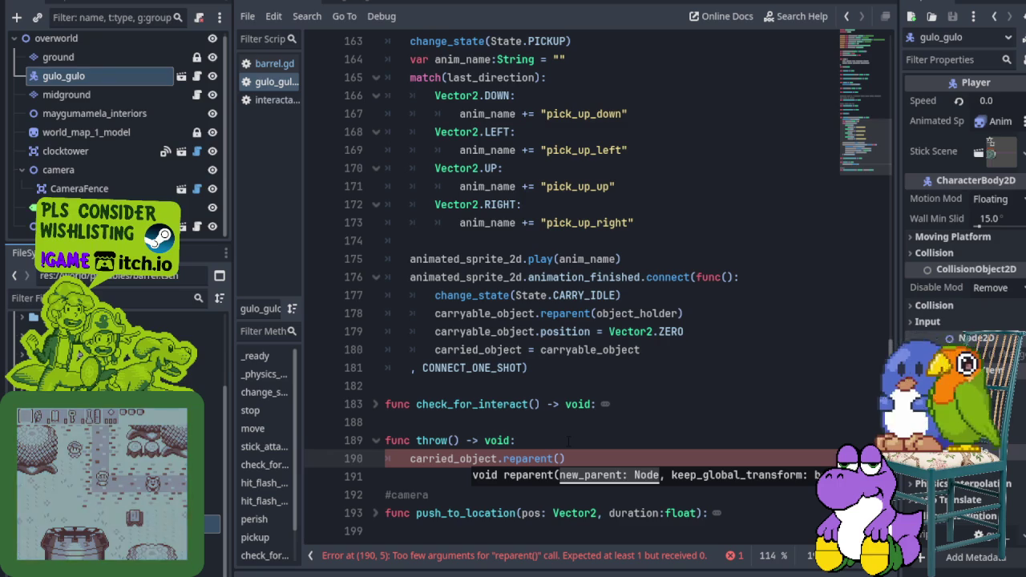
type("get_")
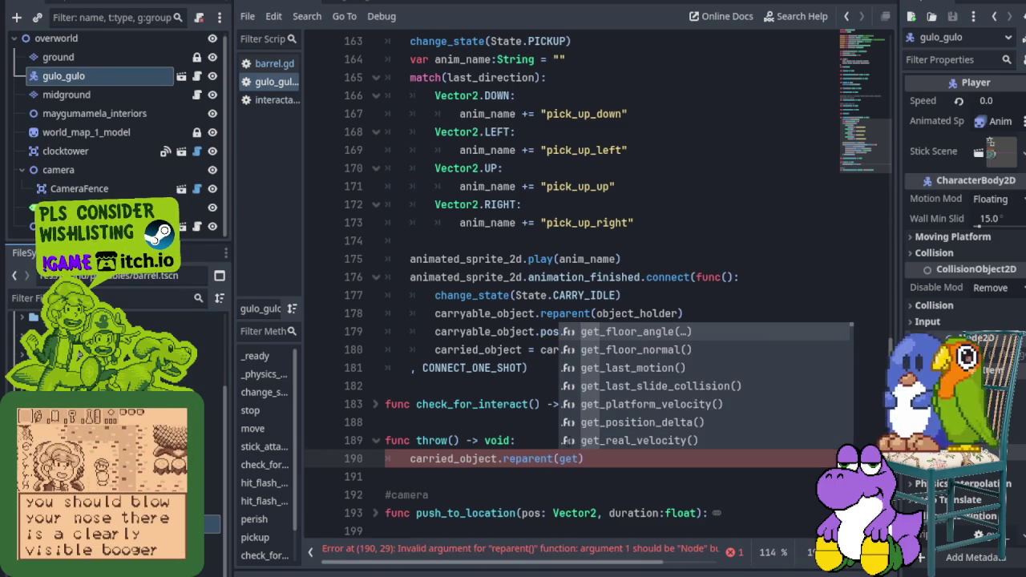
type("t")
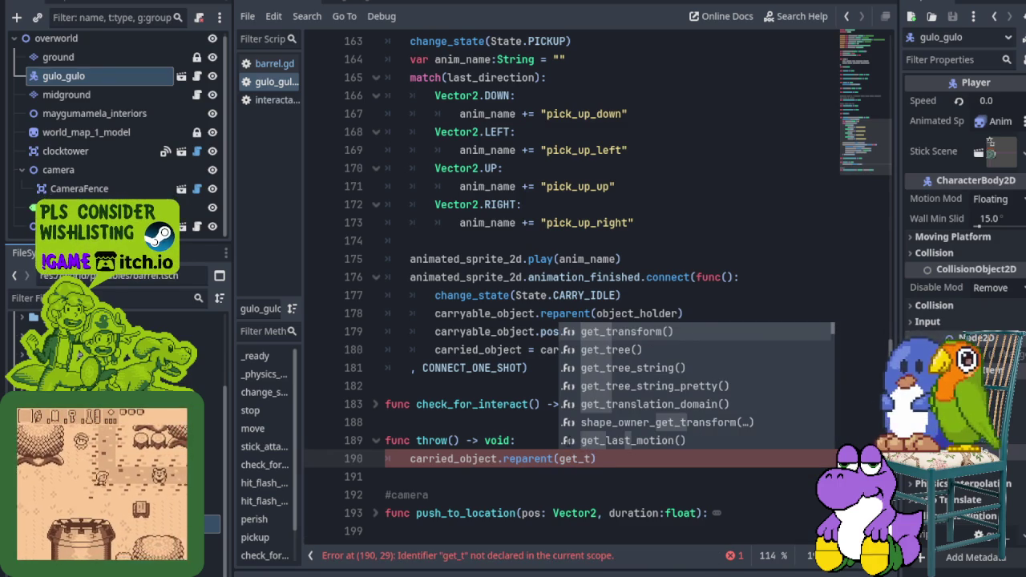
type("r")
key("Return")
type(".current)")
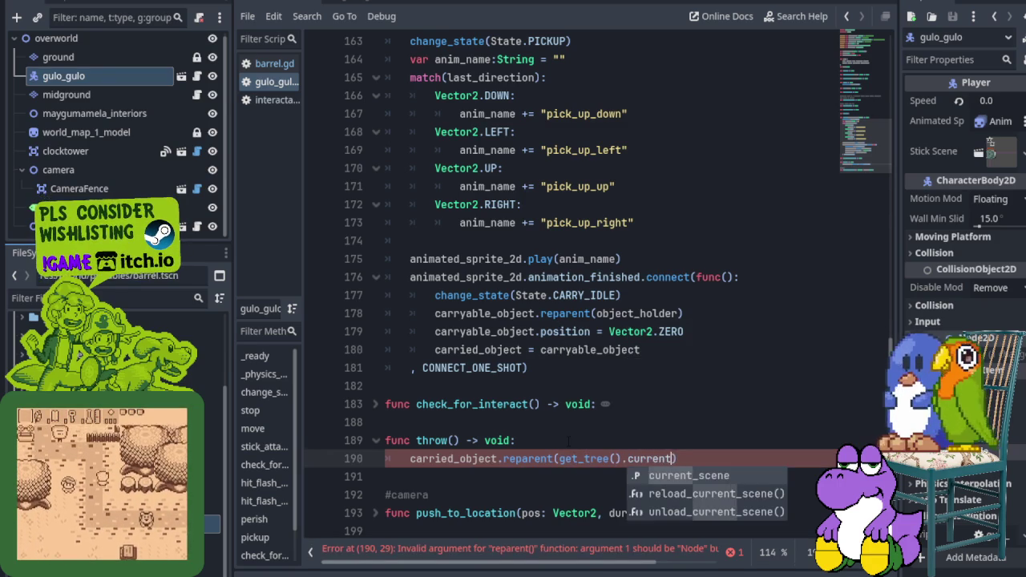
key("Return")
key("ctrl+s")
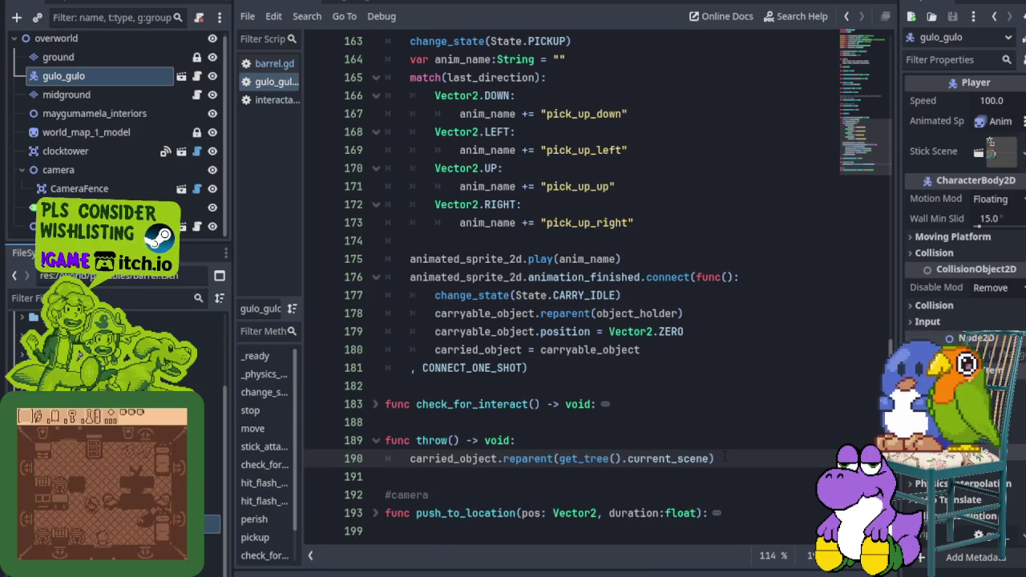
type(")")
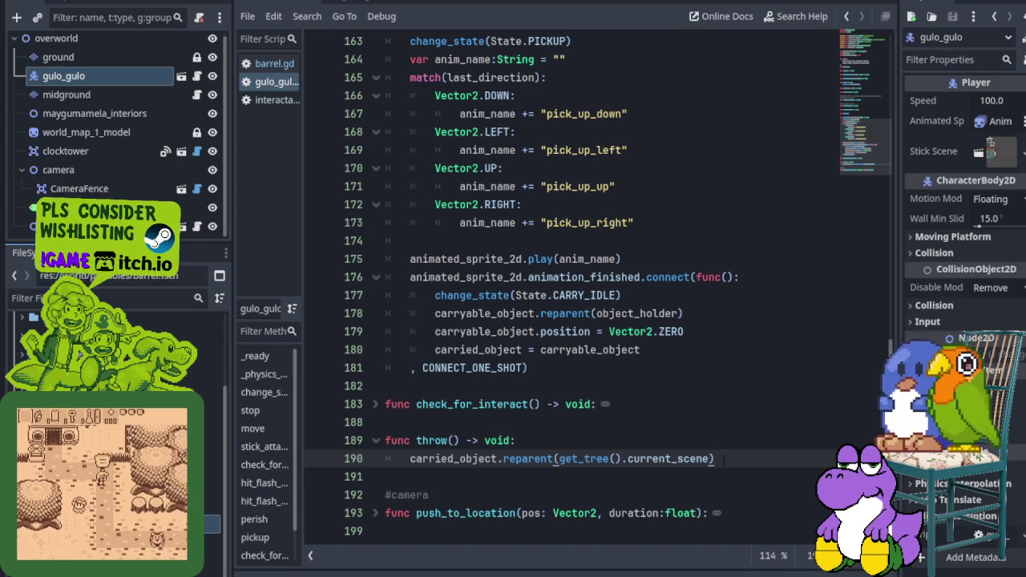
Step: Collapse barrel.gd's throw() and look over its animation-finished and explode() code
left_click(270, 64)
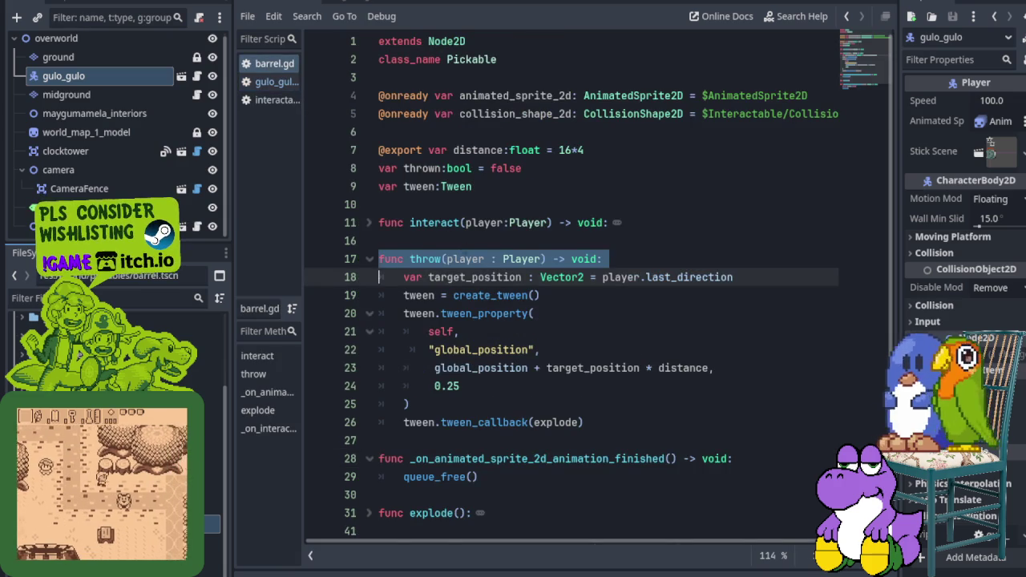
left_click(372, 260)
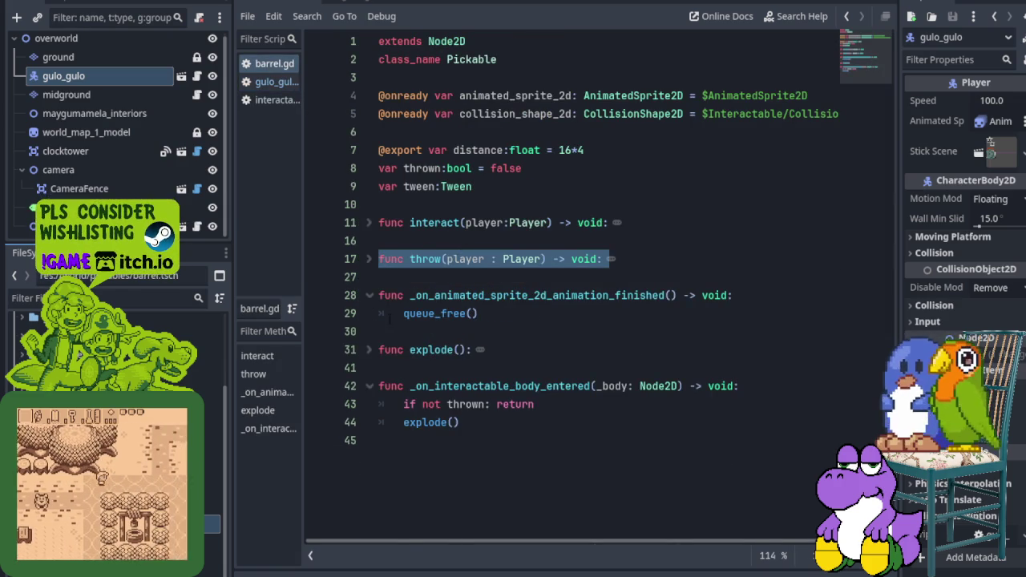
left_click(381, 295)
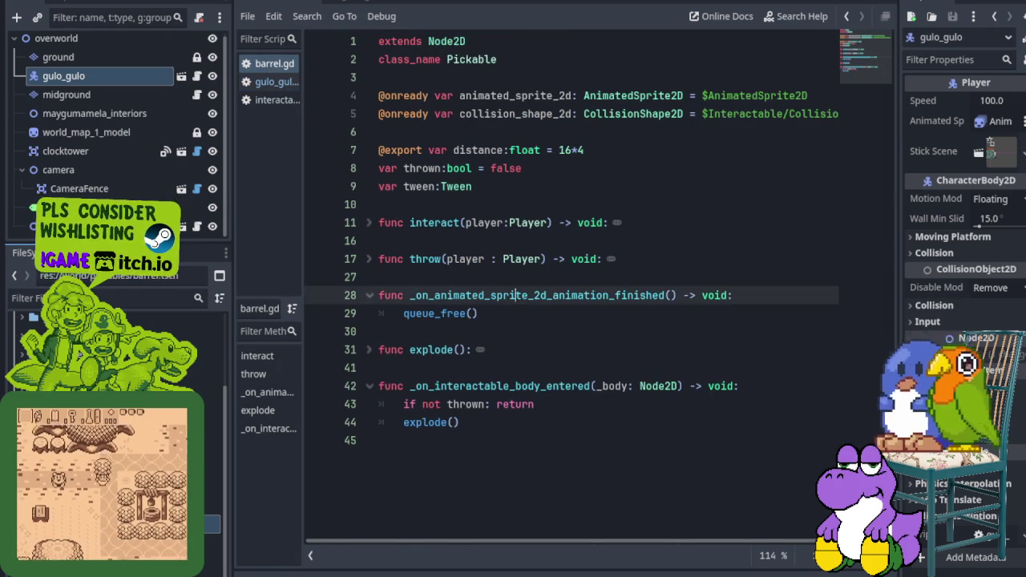
left_click(357, 355)
Step: Return to gulo_gulo.gd and review the reparent call in pickup()
left_click(271, 84)
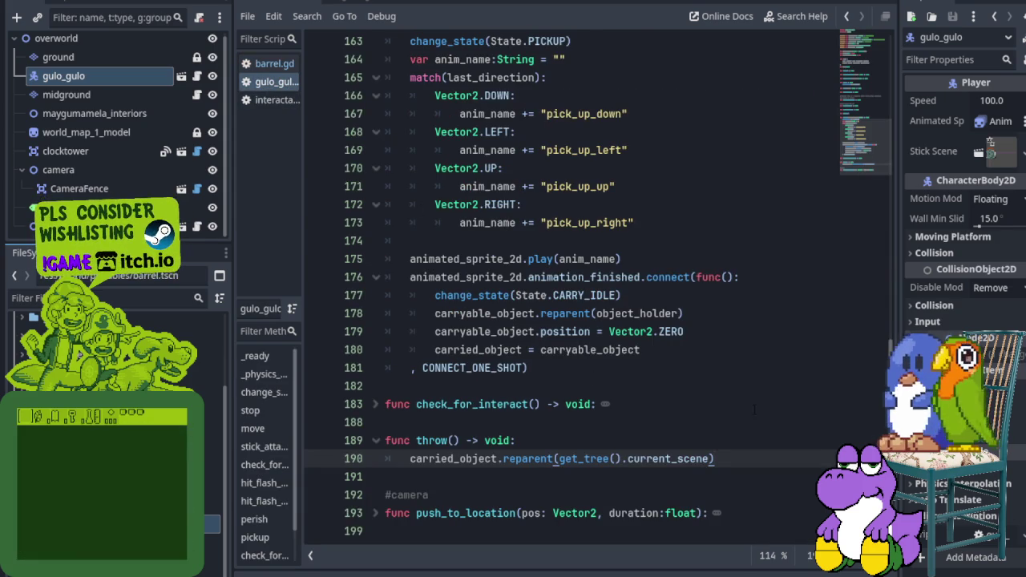
left_click(559, 313)
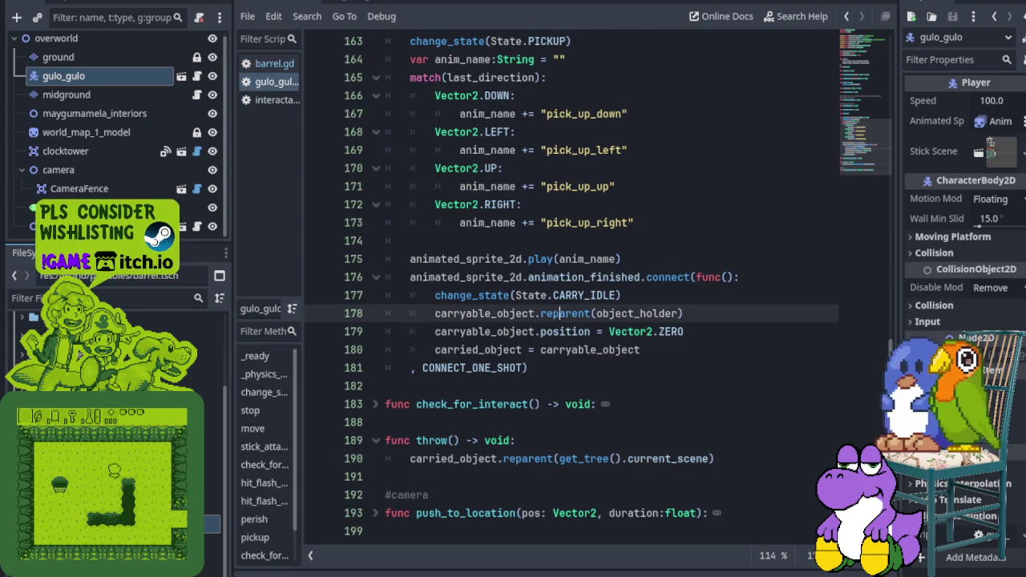
mouse_move(572, 332)
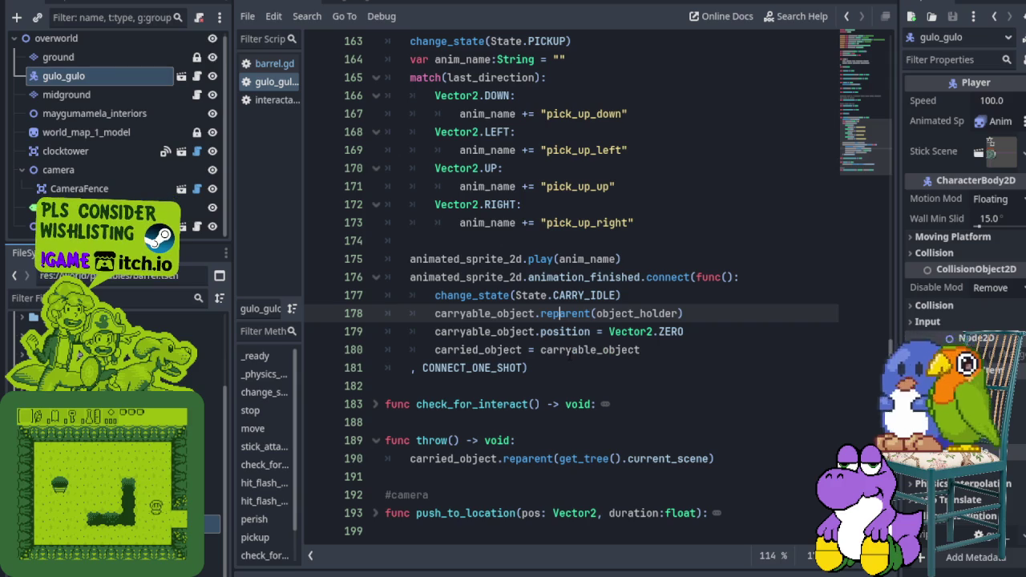
mouse_move(593, 350)
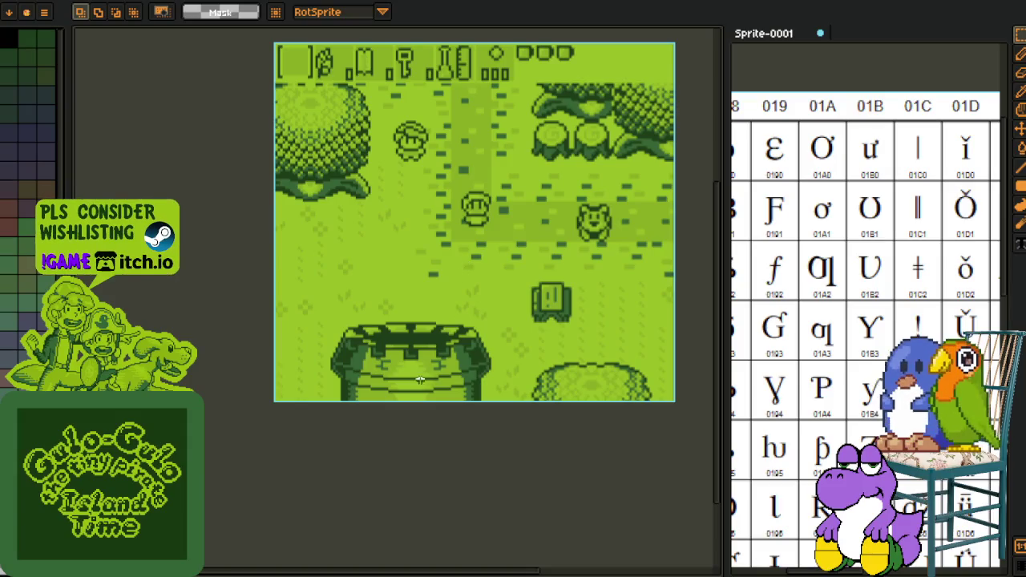
Step: Play the animation and close the Sprite-0001 character chart without saving
key("Return")
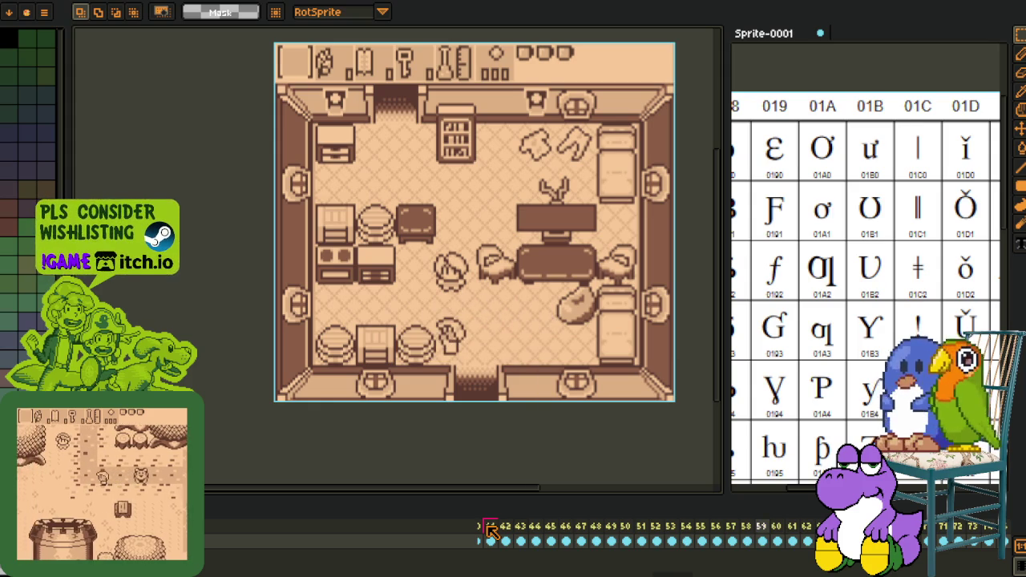
scroll(475, 375, "up", 5)
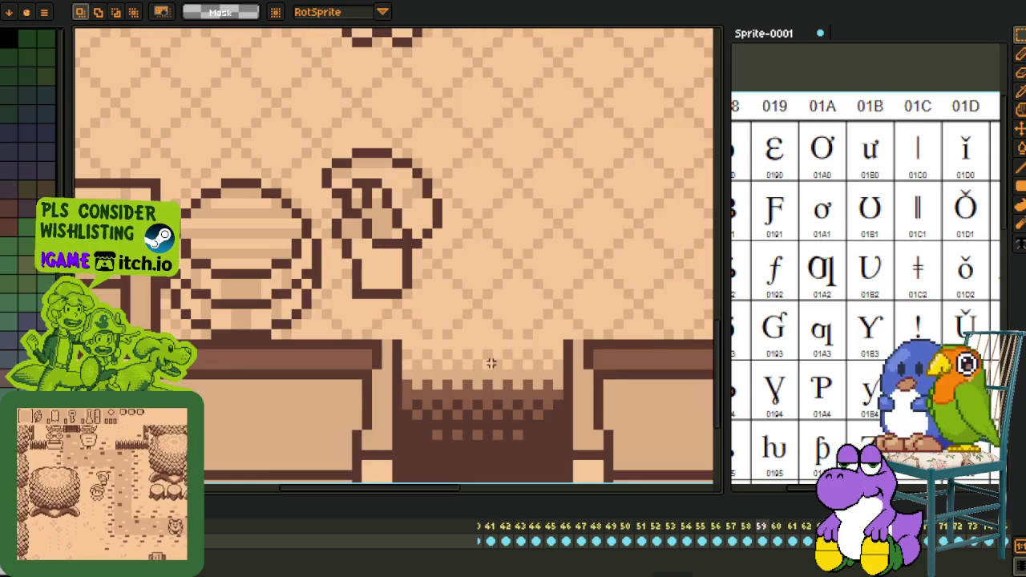
left_click(820, 33)
left_click(534, 311)
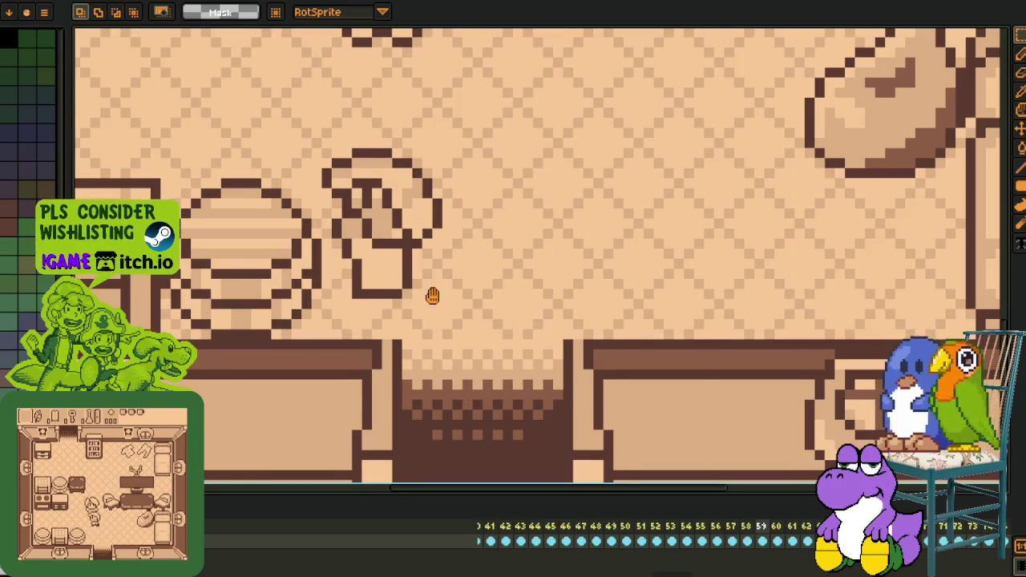
Step: Step through the game recording frame by frame on the canvas, then return to Godot
left_click_drag(426, 297, 487, 297)
key("Right")
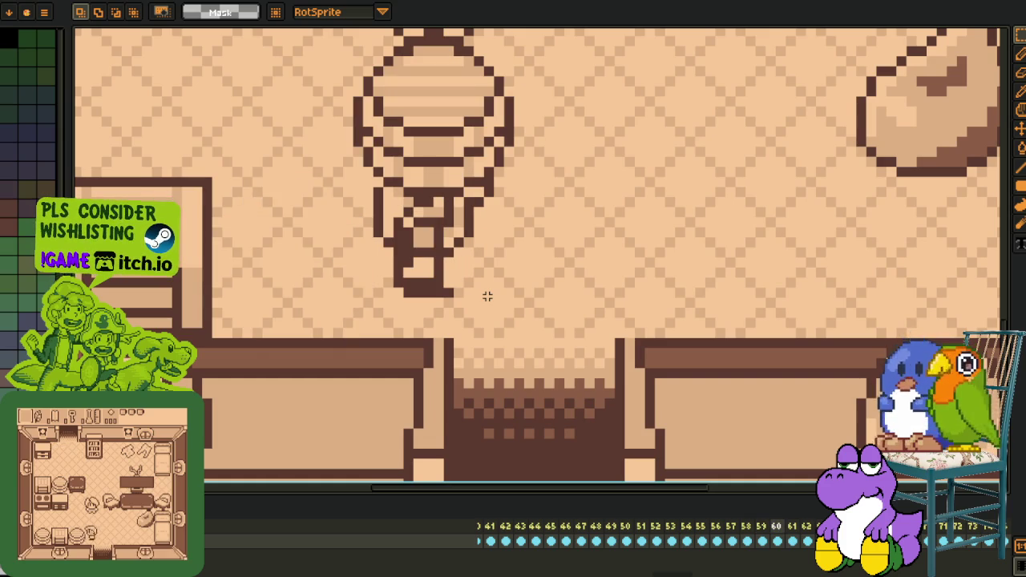
key("Right")
scroll(377, 113, "up", 2)
scroll(470, 273, "down", 3)
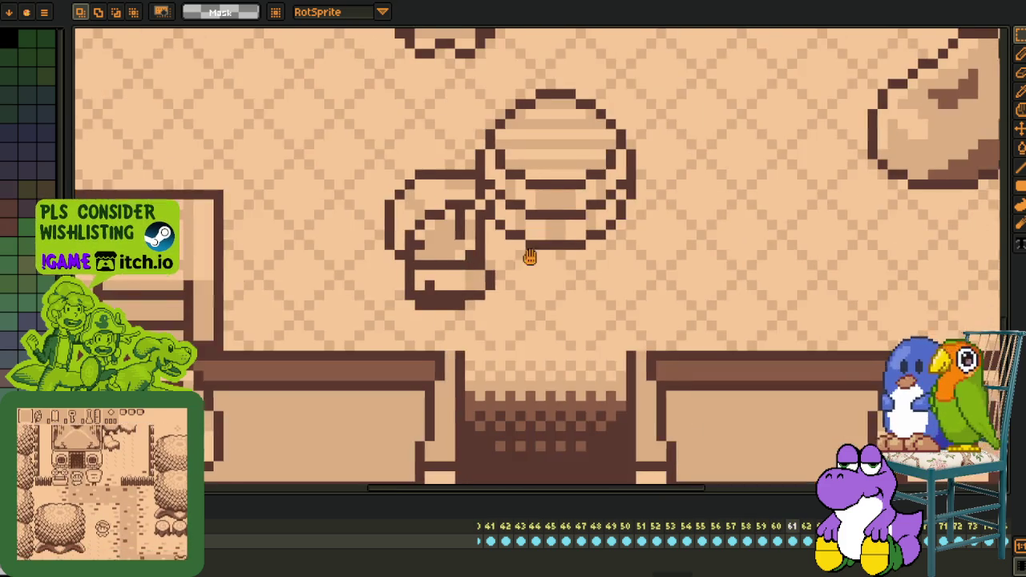
scroll(481, 277, "up", 1)
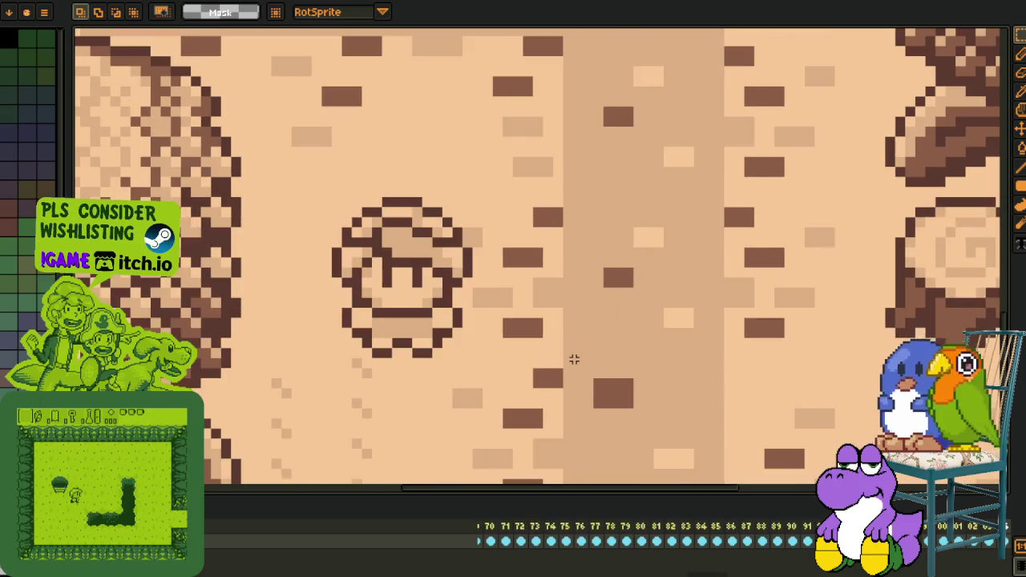
scroll(559, 251, "down", 5)
scroll(559, 251, "up", 1)
scroll(558, 251, "up", 1)
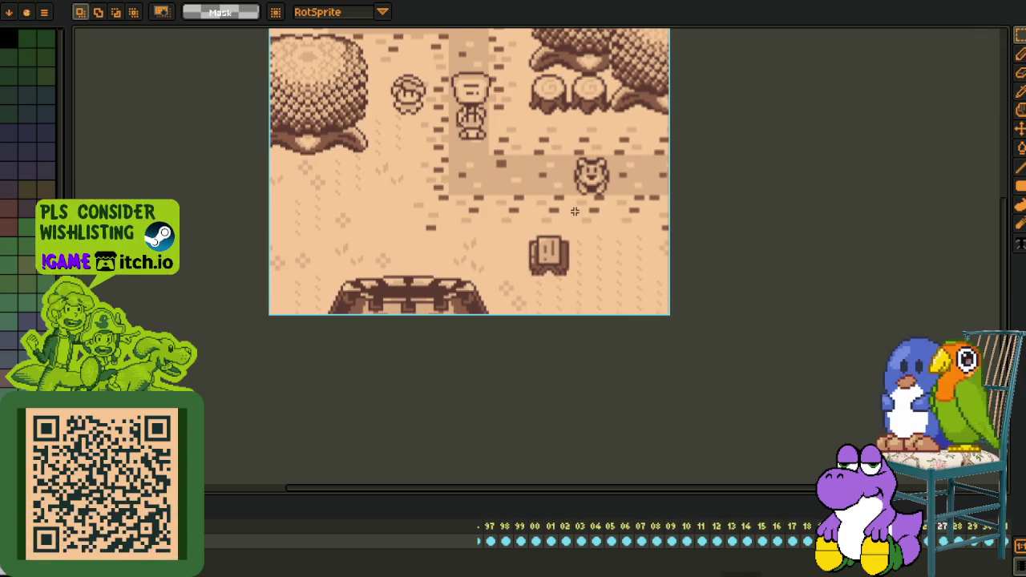
scroll(491, 120, "up", 3)
scroll(492, 140, "down", 2)
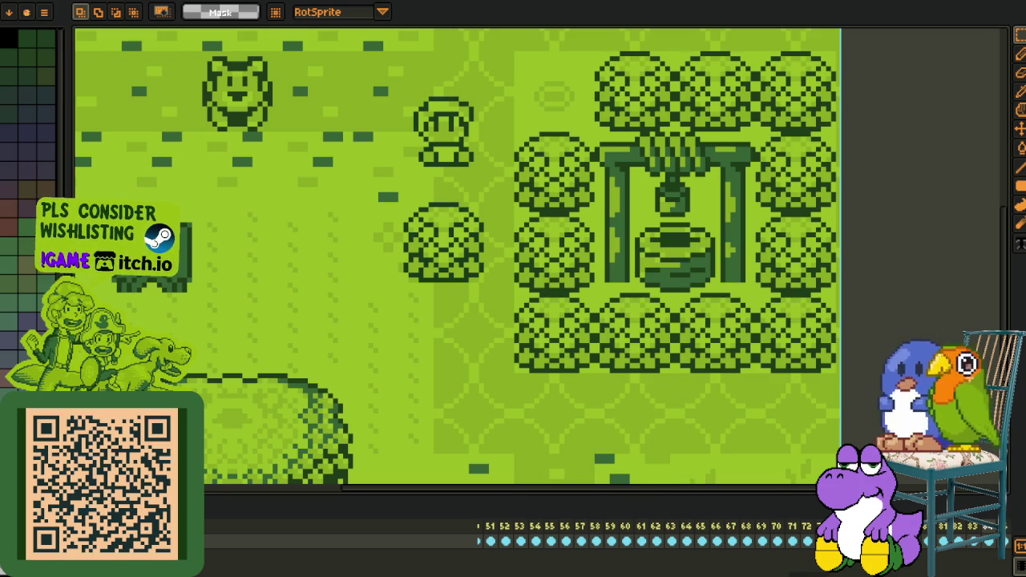
key("alt+Tab")
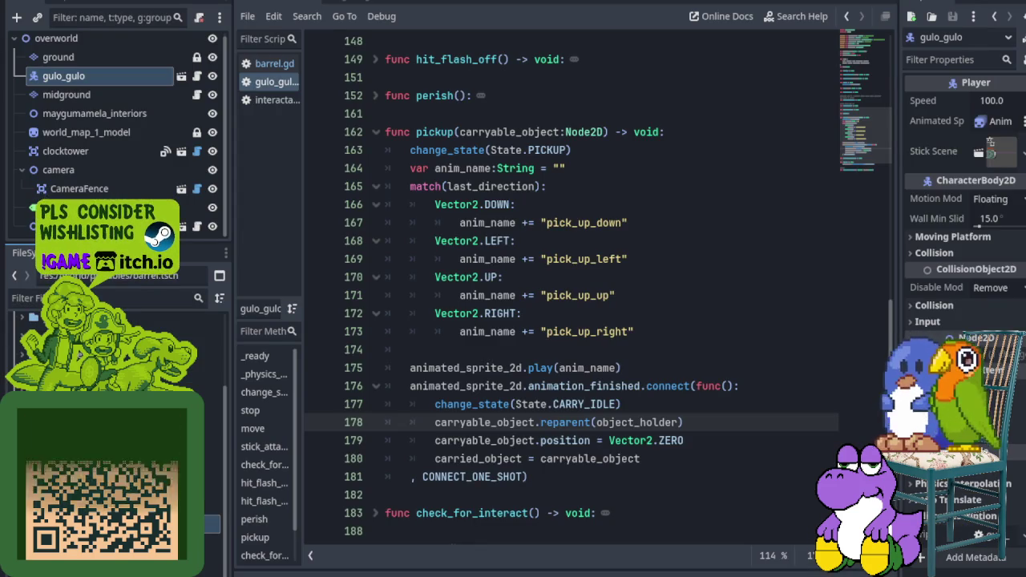
Step: Locate throw() in gulo_gulo.gd and compare it with barrel.gd's unfolded throw()
left_click(560, 422)
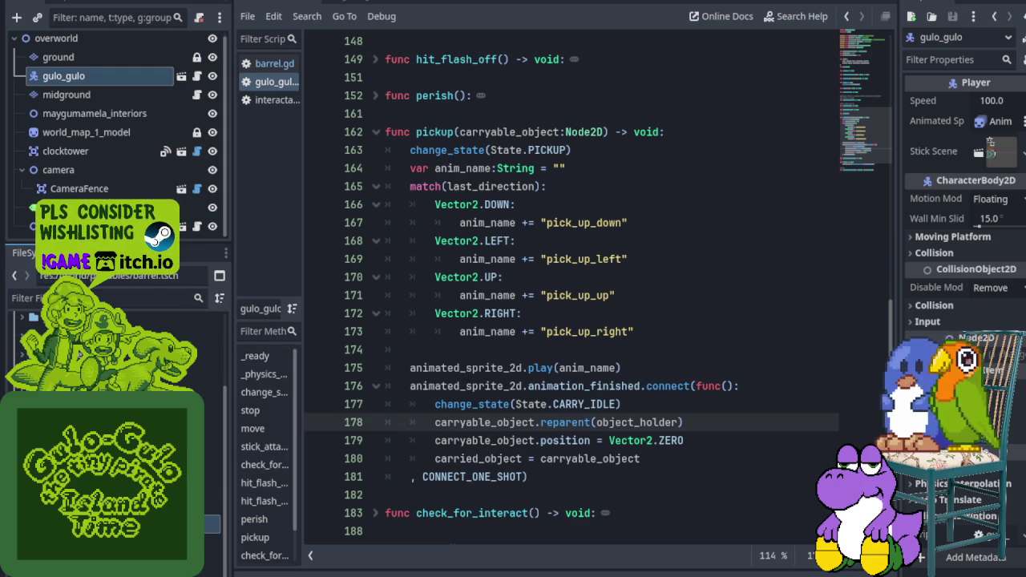
scroll(593, 382, "down", 2)
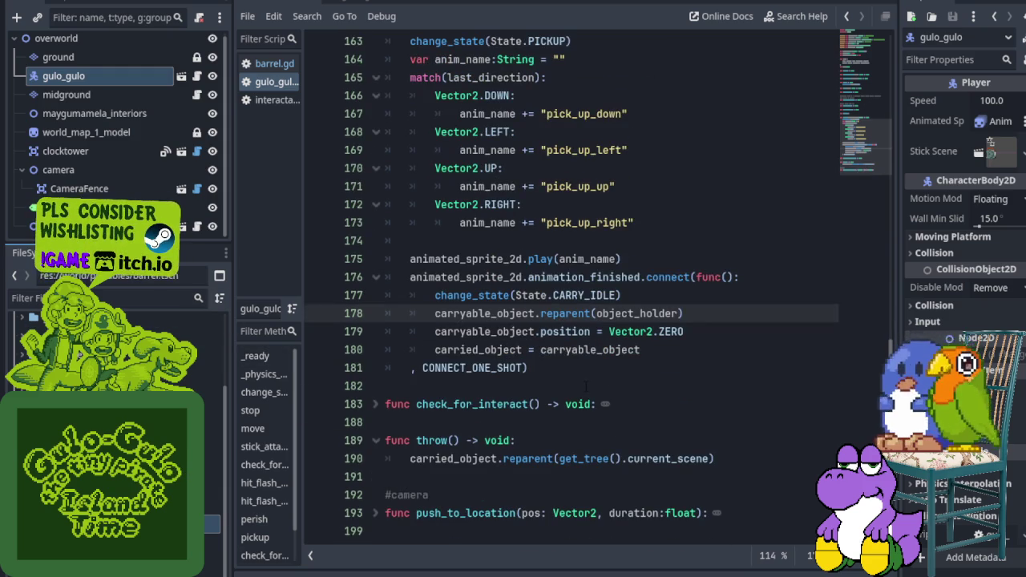
left_click(351, 441)
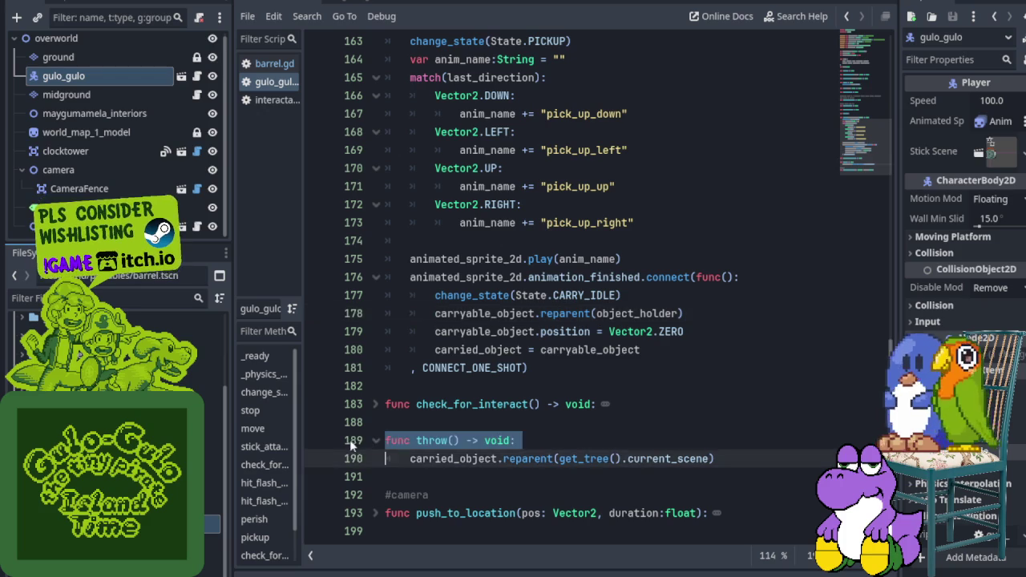
left_click(358, 458)
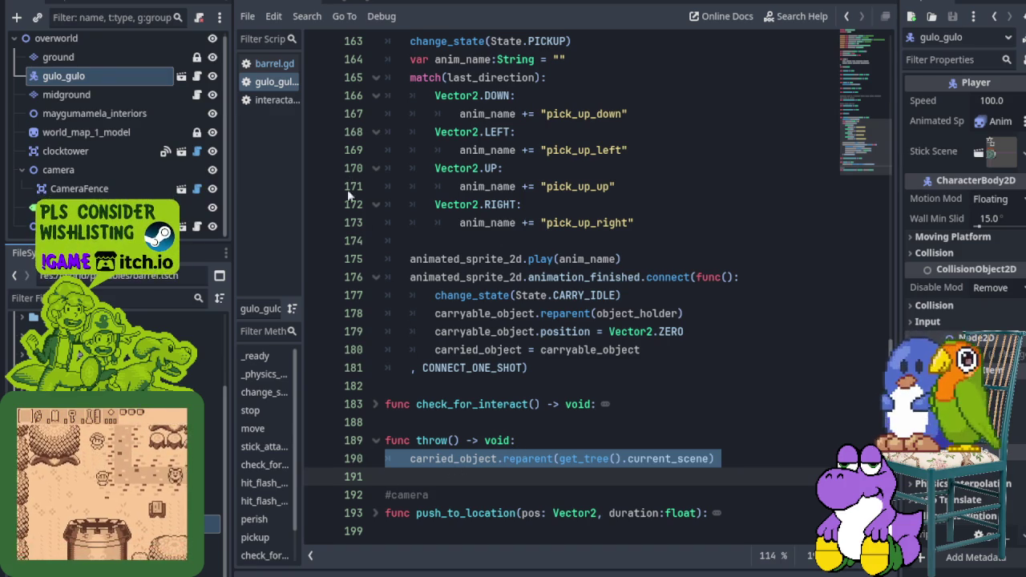
left_click(271, 66)
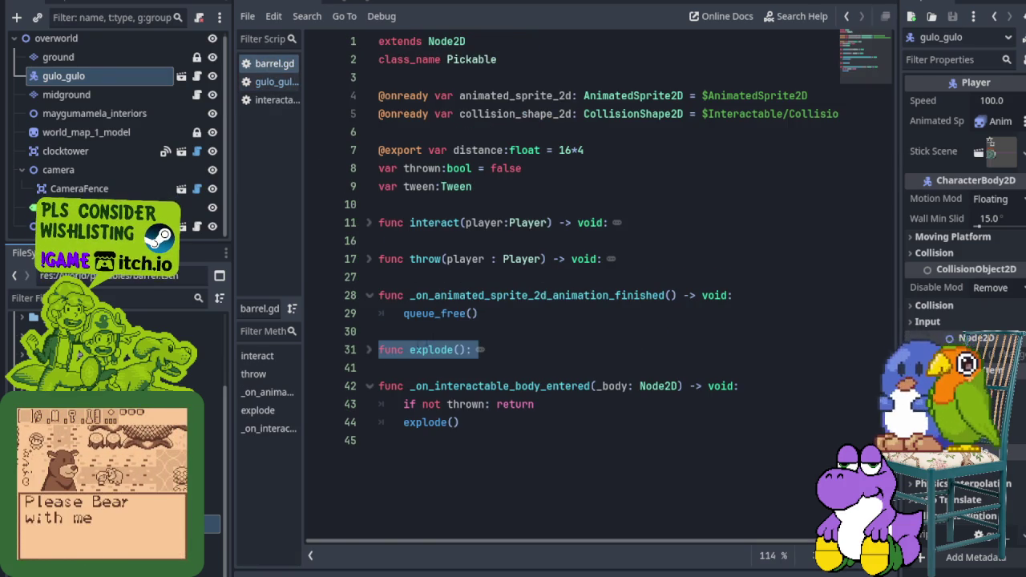
left_click(370, 259)
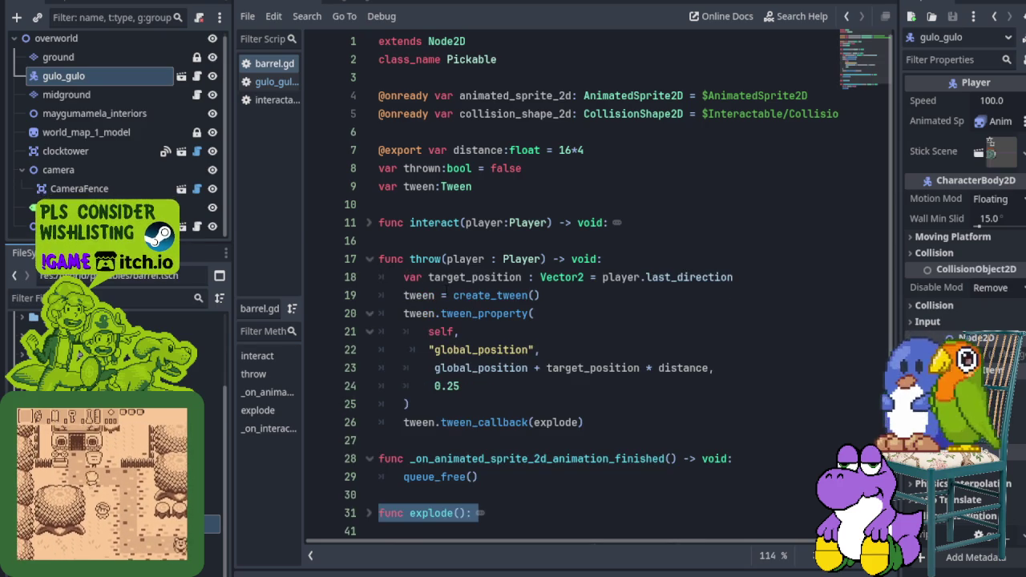
left_click(348, 257)
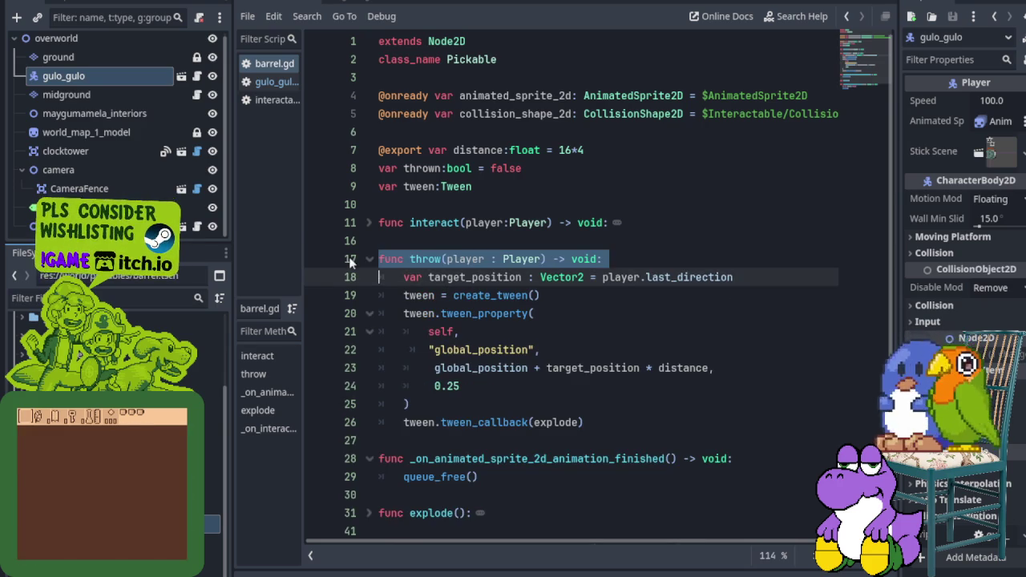
left_click(273, 82)
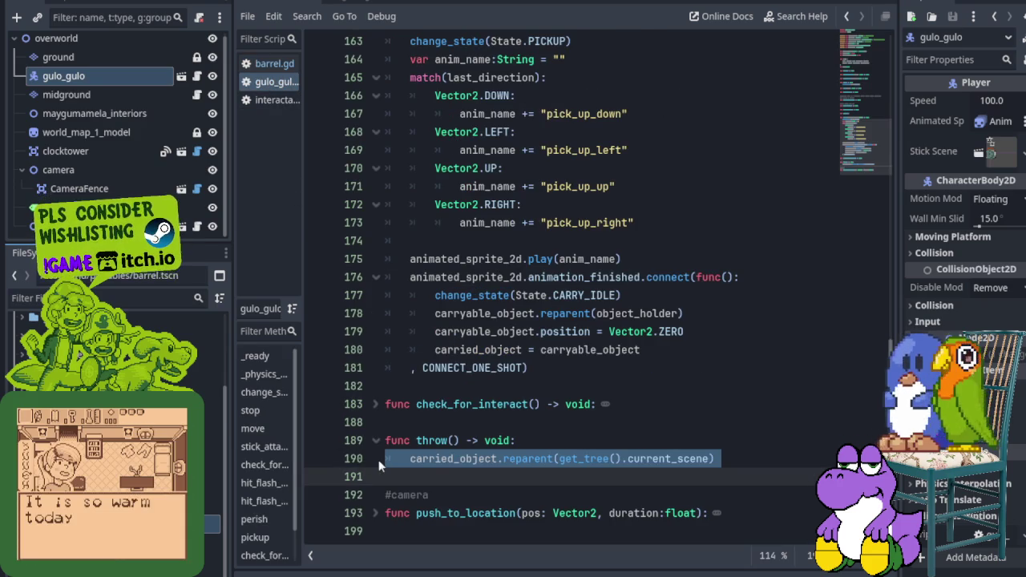
Step: Add an empty indented line after the reparent call on line 190 and save
left_click(392, 478)
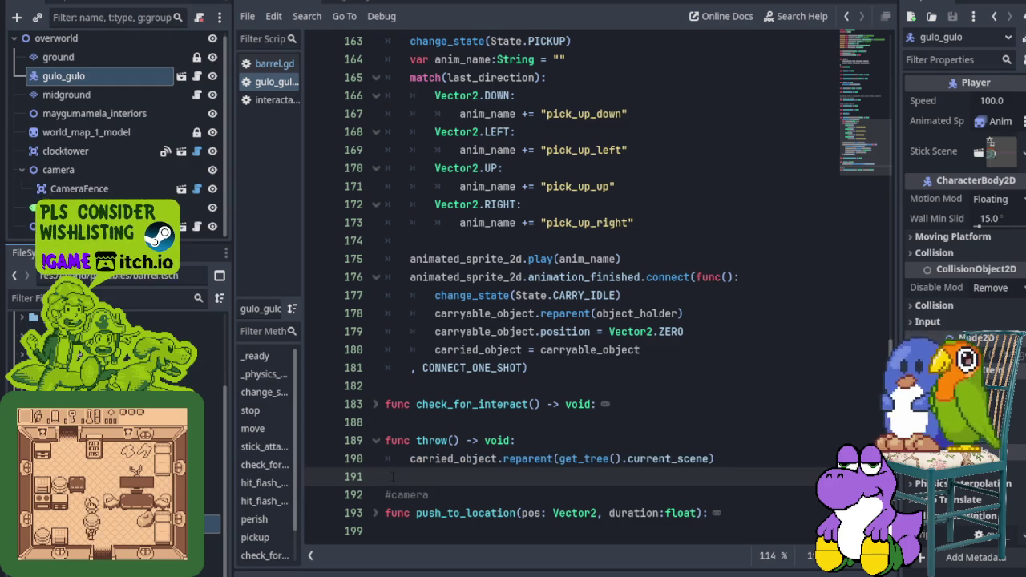
key("Up")
key("Return")
key("ctrl+s")
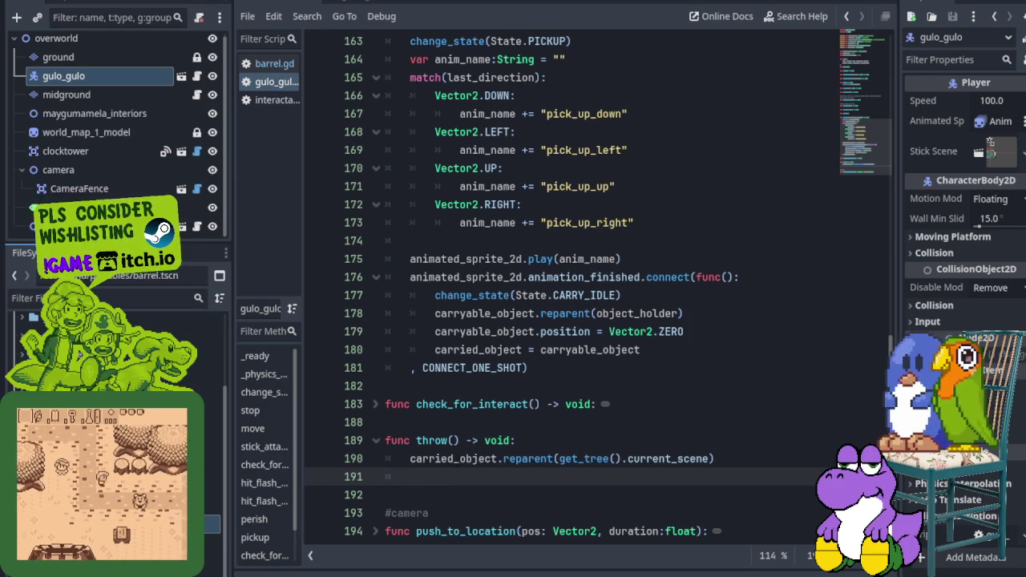
mouse_move(473, 461)
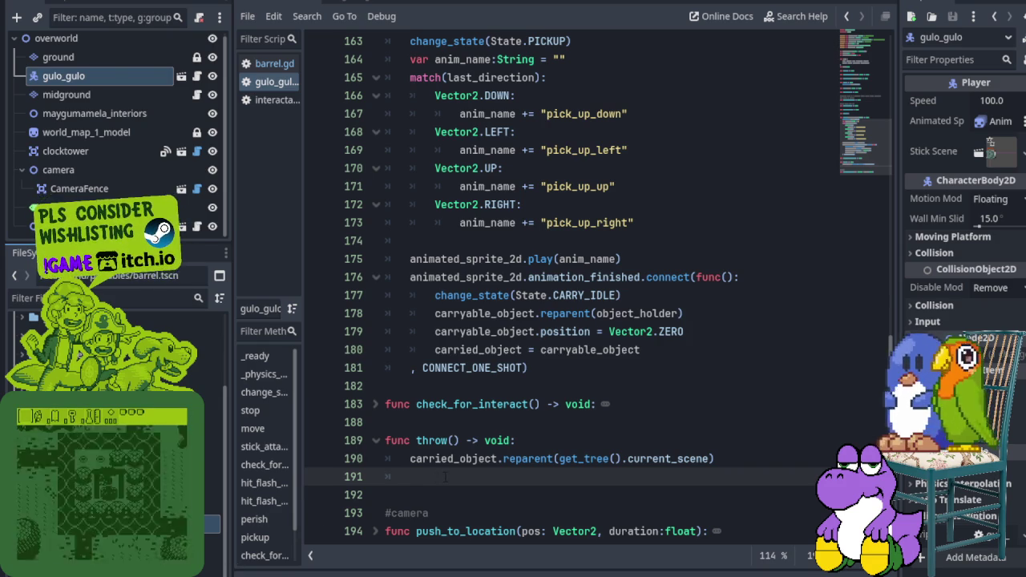
Step: Add carried_object.throw(self) after the reparent line in throw() and save
type("carried_object.thro")
type("w(self")
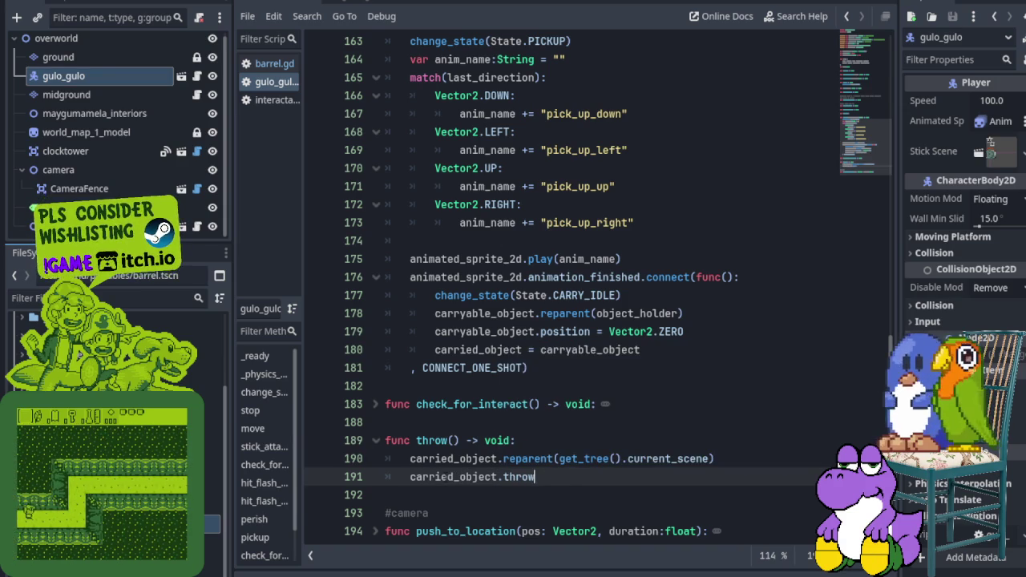
key("ctrl+s")
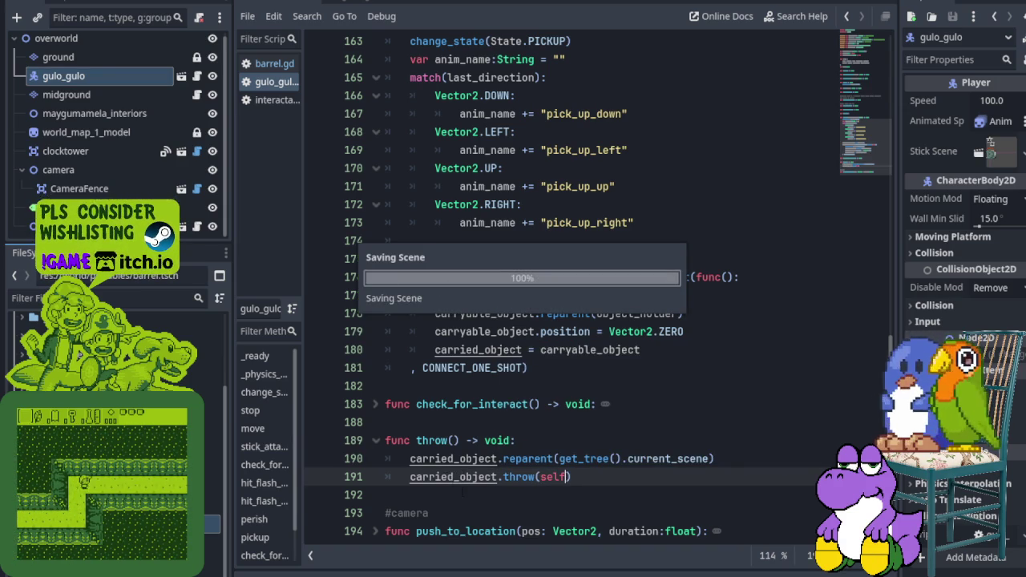
type(")")
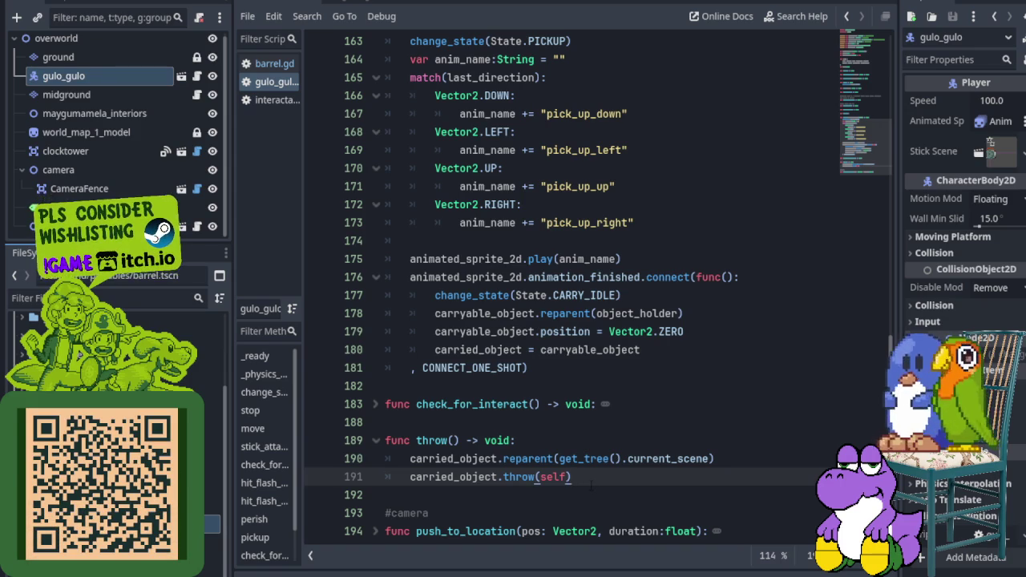
key("Return")
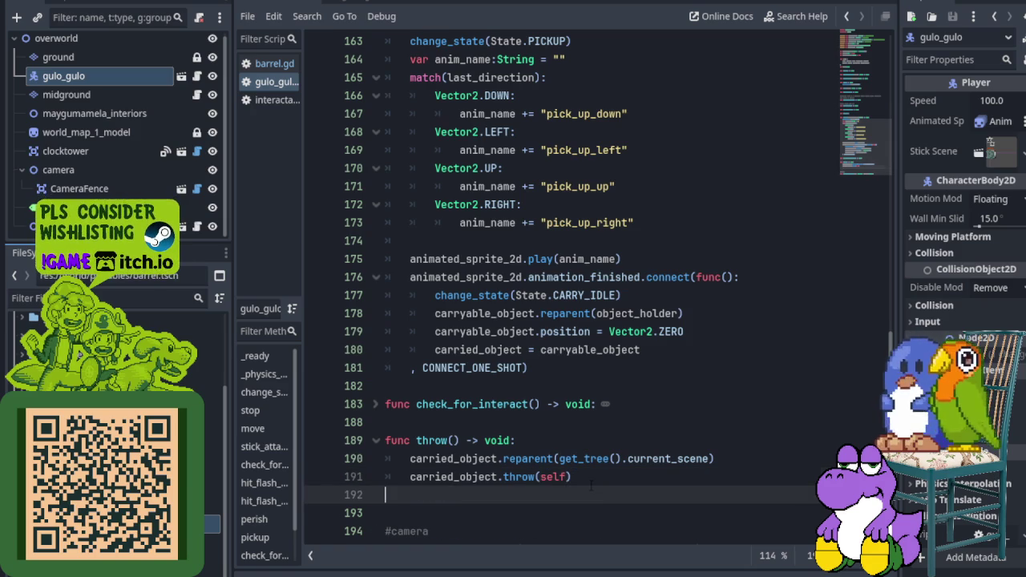
key("BackSpace")
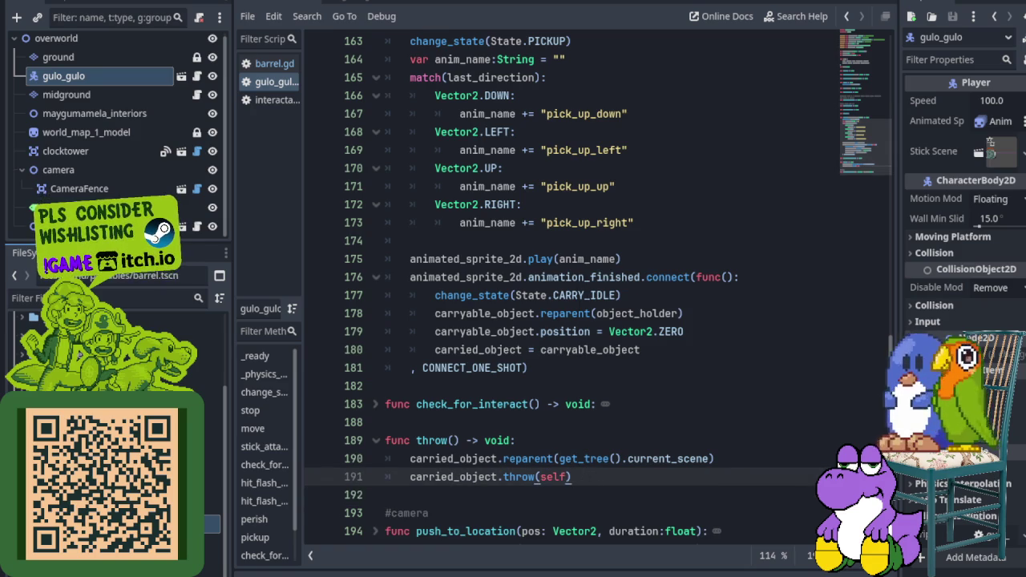
scroll(579, 366, "down", 1)
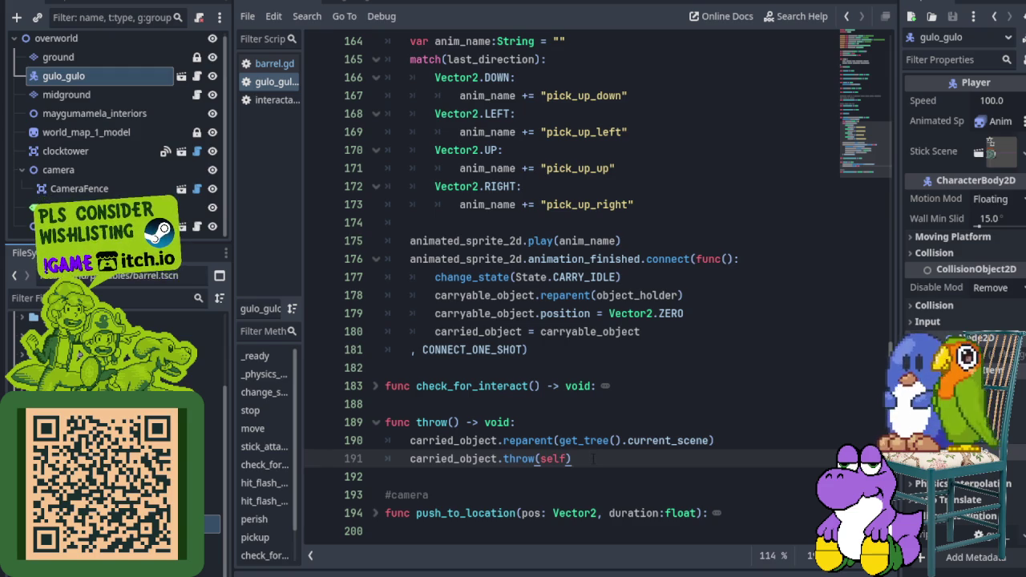
Step: Add change_state(State.WALKING) on the next line and save
key("Return")
type("cha")
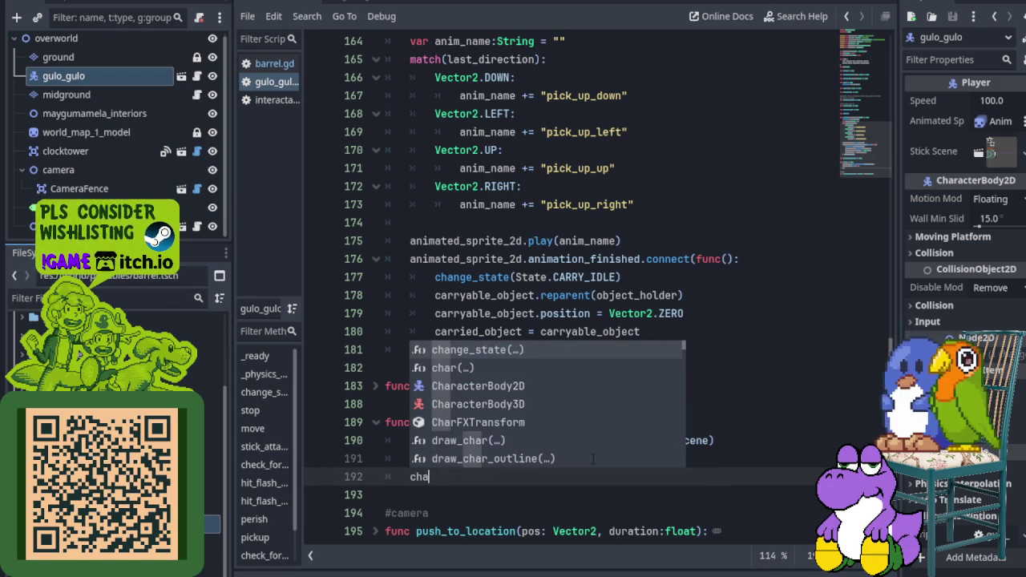
key("Return")
type("(")
key("BackSpace")
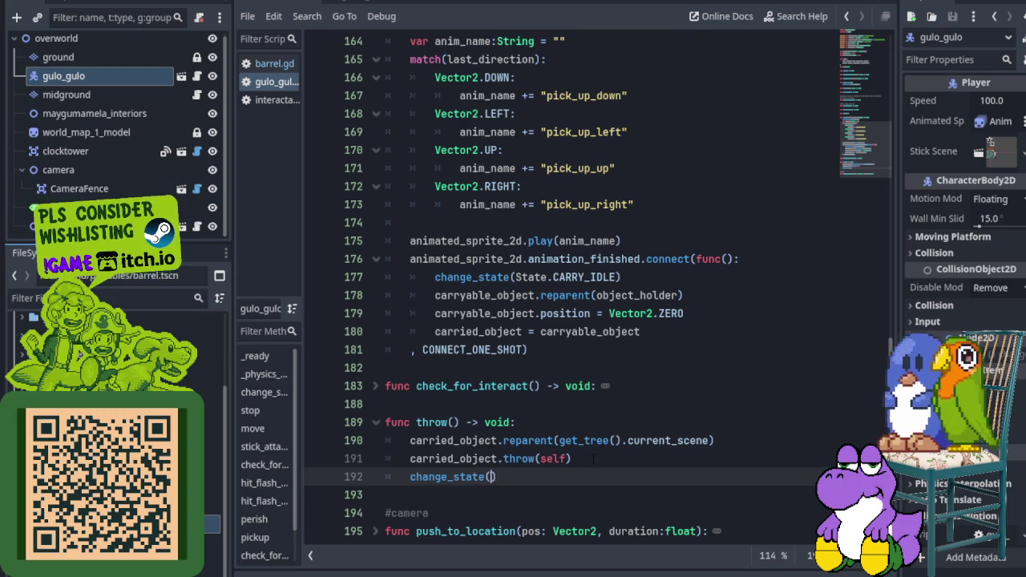
type("State.")
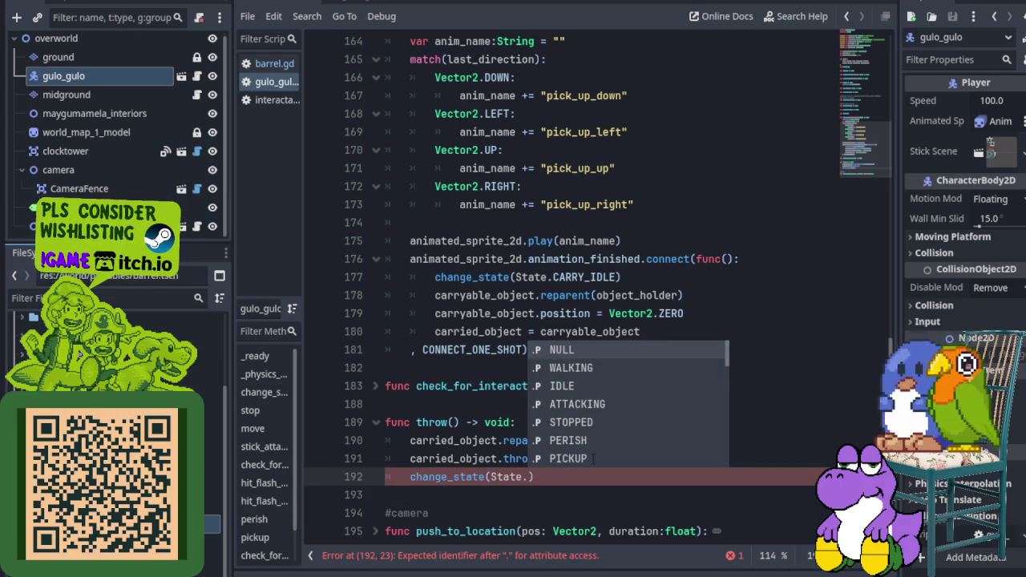
type("Walkin")
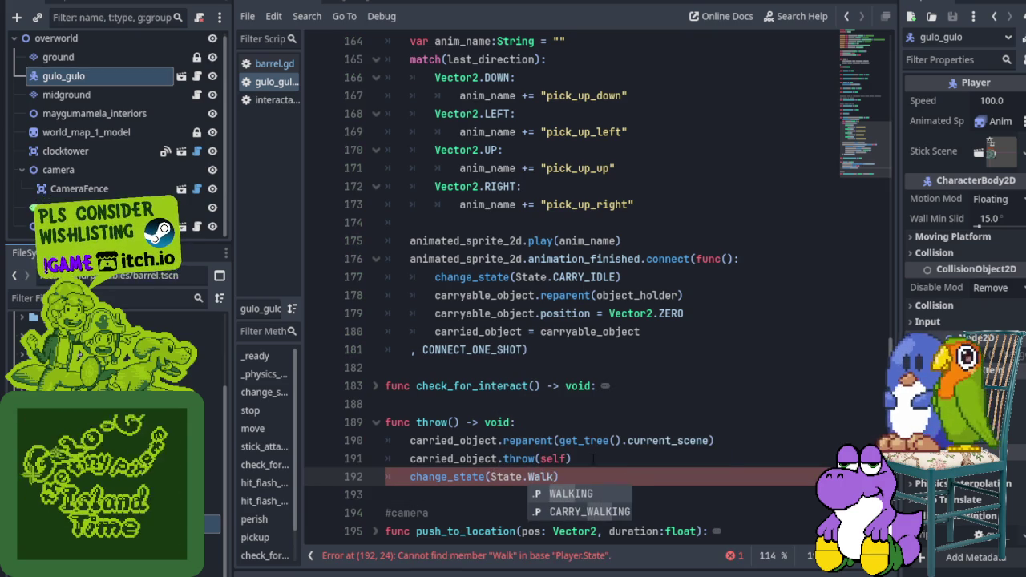
type("g")
key("Return")
key("ctrl+s")
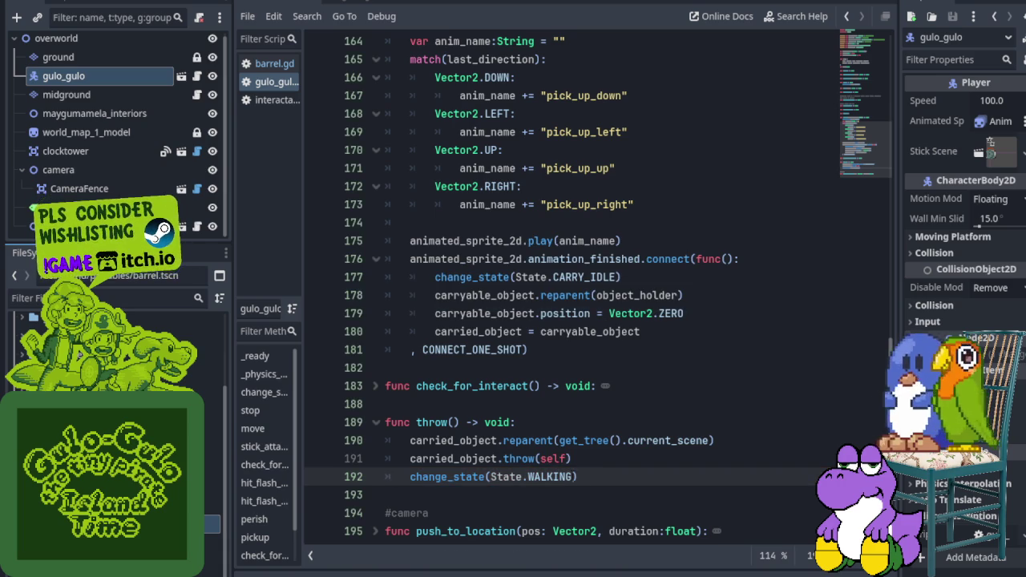
Step: Change the state from WALKING to IDLE in that change_state call and save
double_click(554, 477)
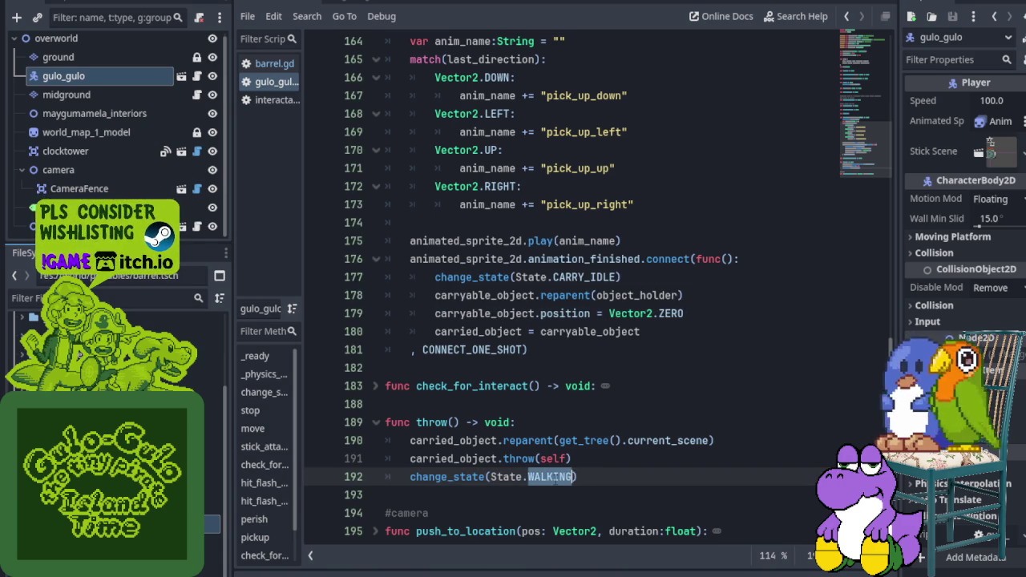
key("Right")
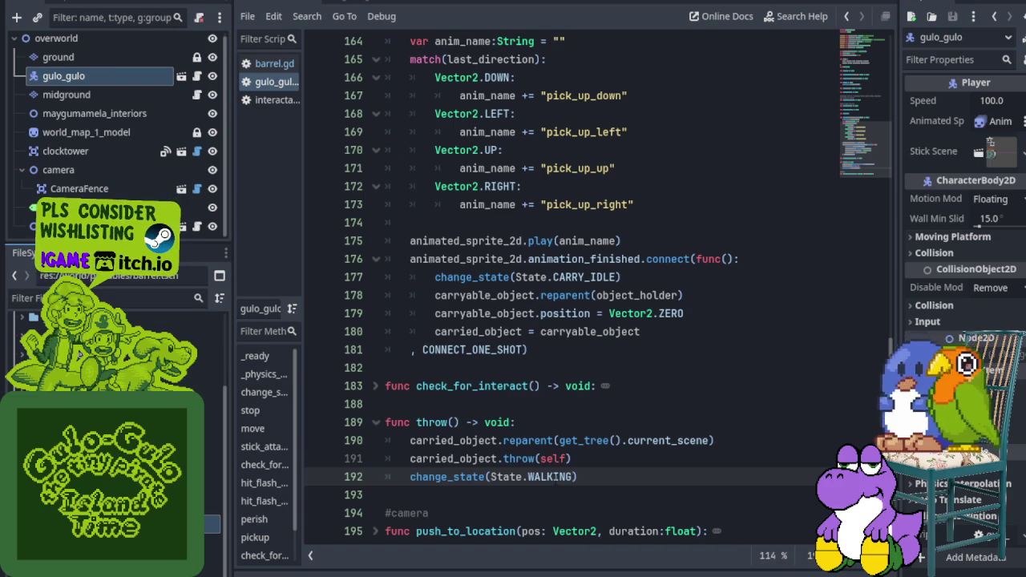
key("BackSpace")
key("BackSpace")
key("BackSpace")
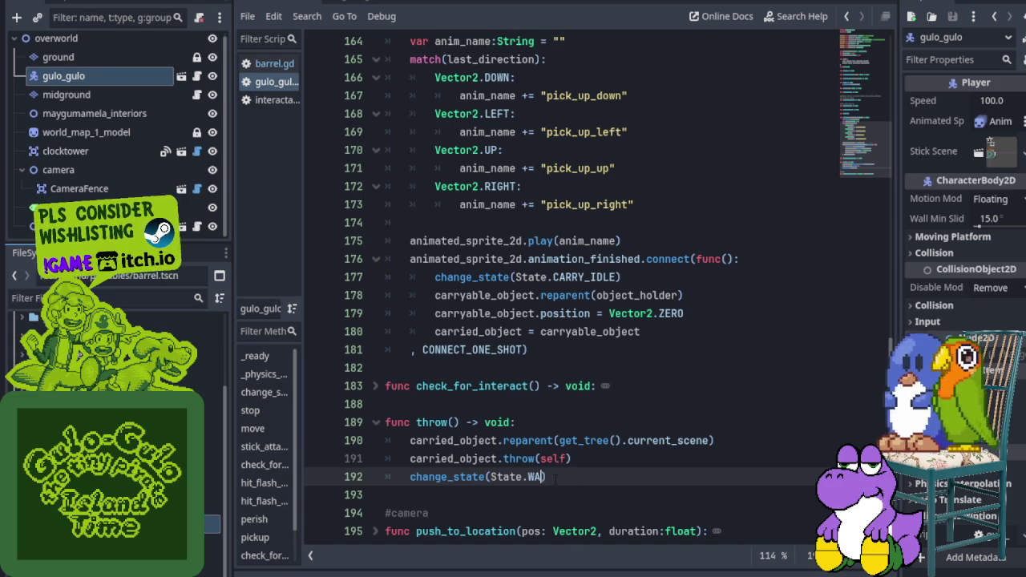
type("IDLE")
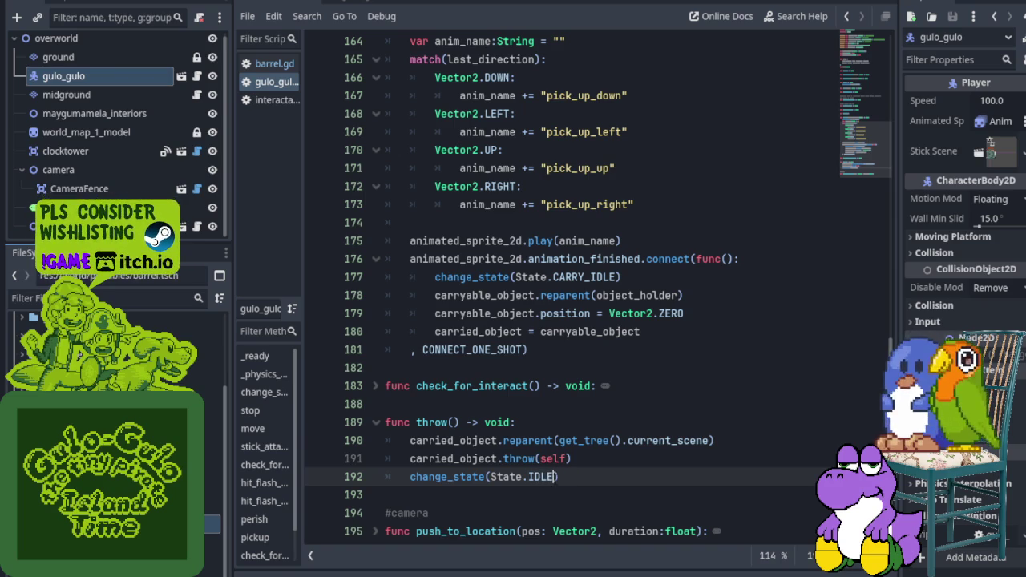
key("ctrl+s")
left_click(570, 498)
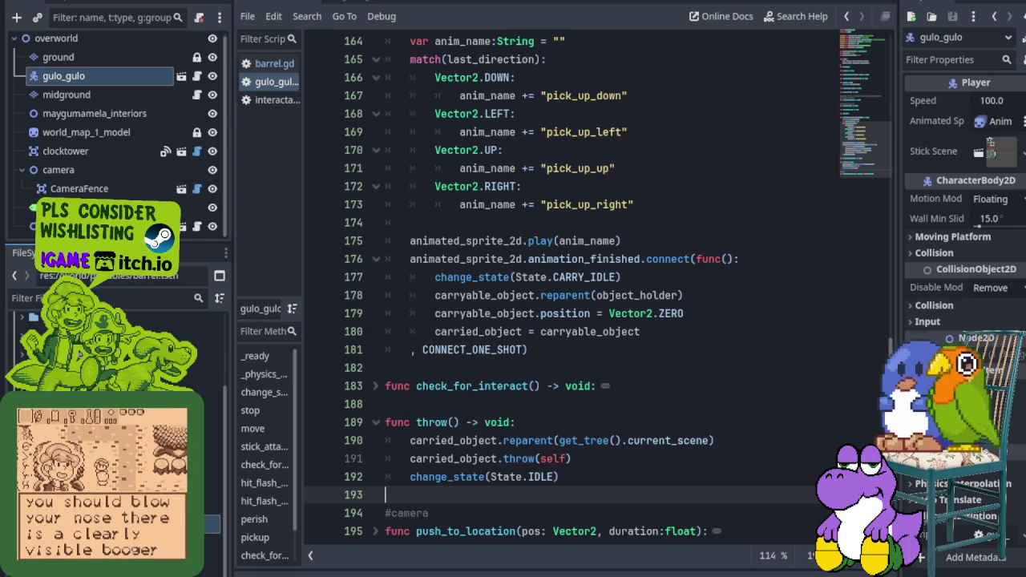
Step: Test-run the game to try throwing, then stop it and hide the Output panel
left_click(912, 16)
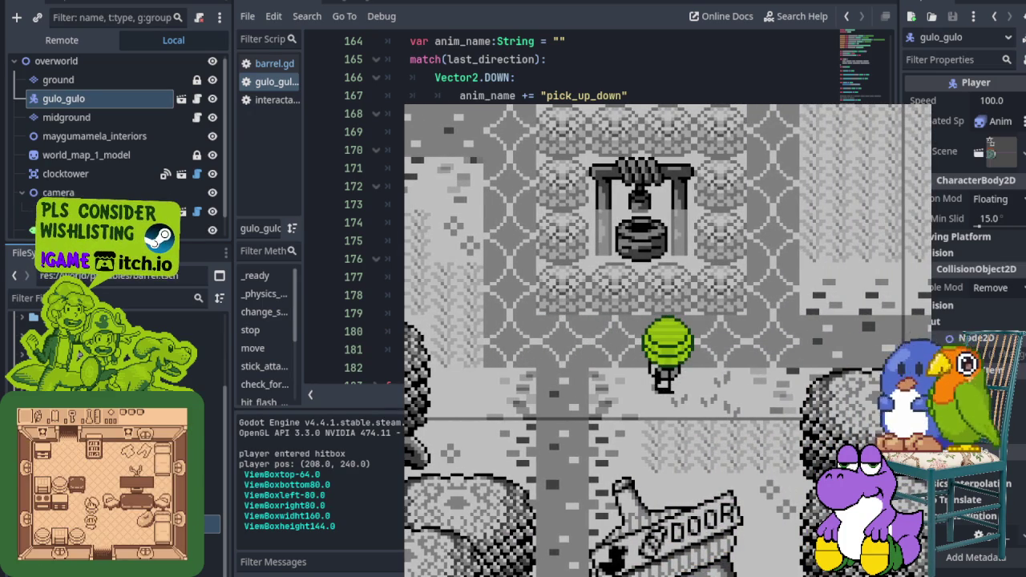
key("F8")
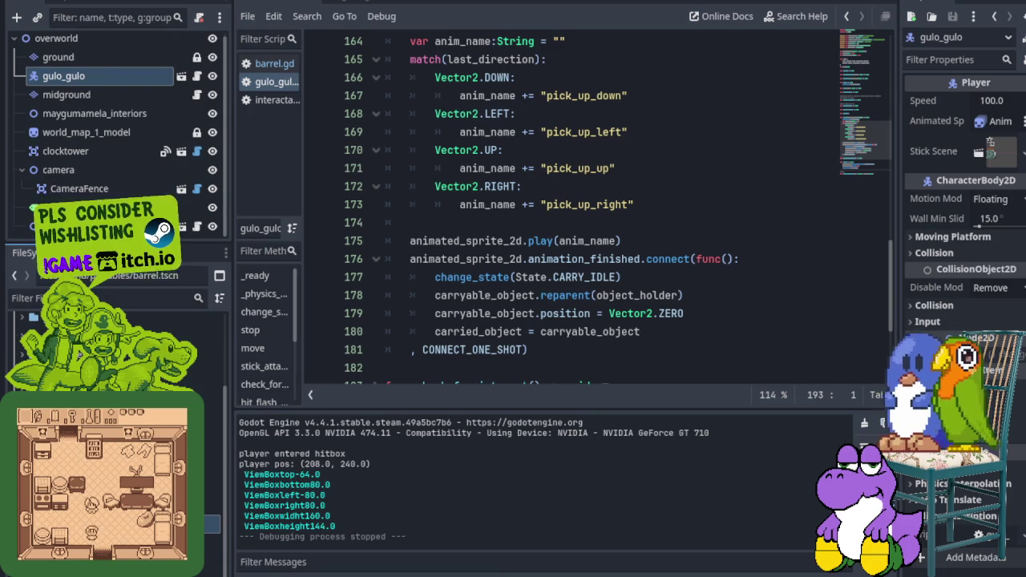
key("ctrl+j")
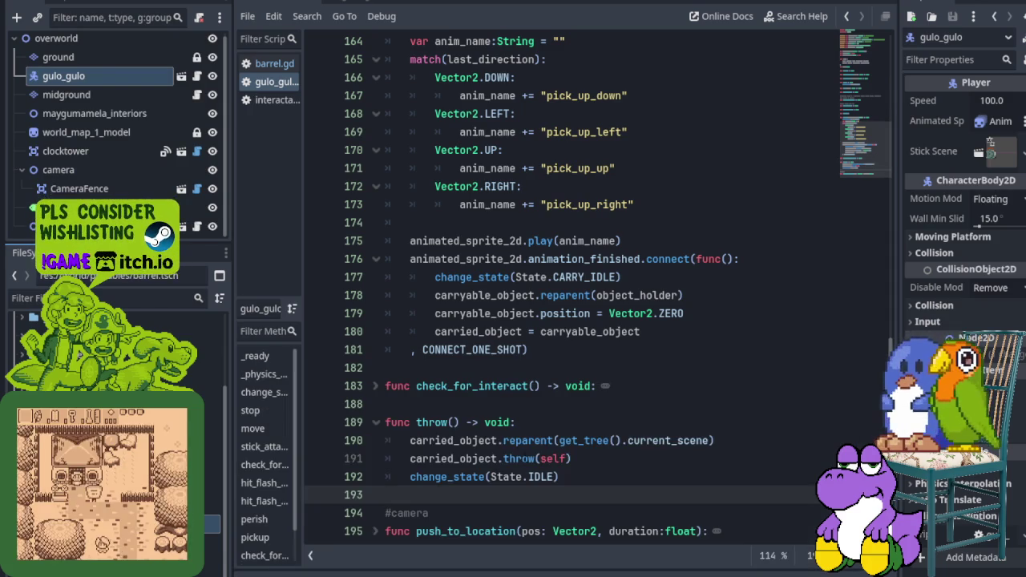
scroll(491, 429, "up", 5)
scroll(492, 429, "down", 4)
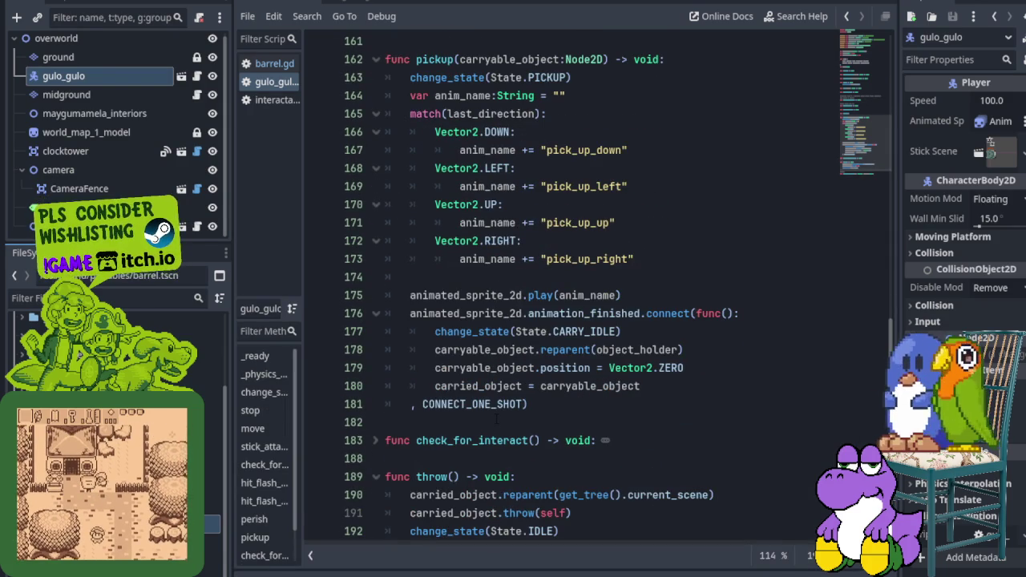
scroll(497, 419, "down", 2)
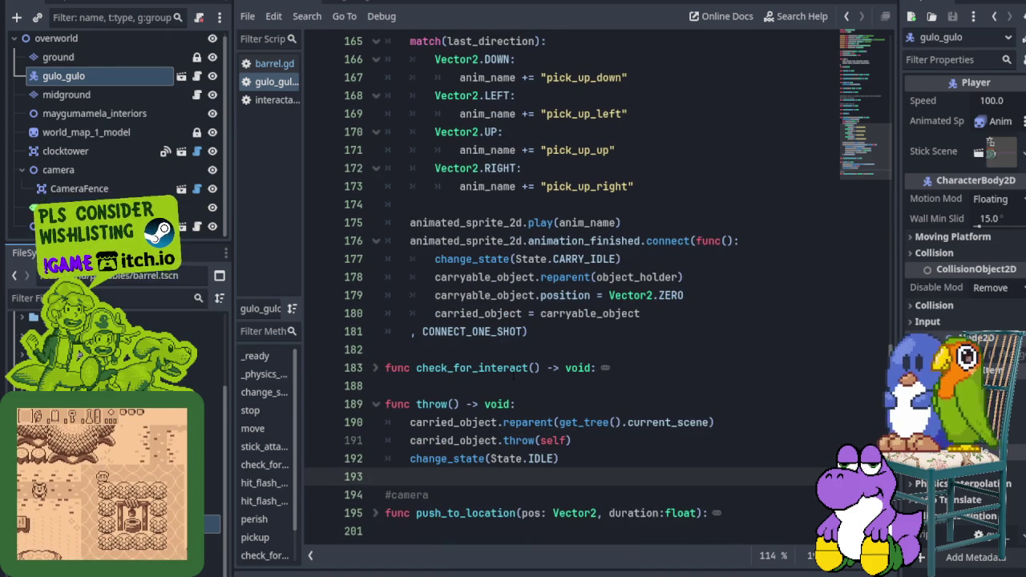
scroll(513, 381, "up", 10)
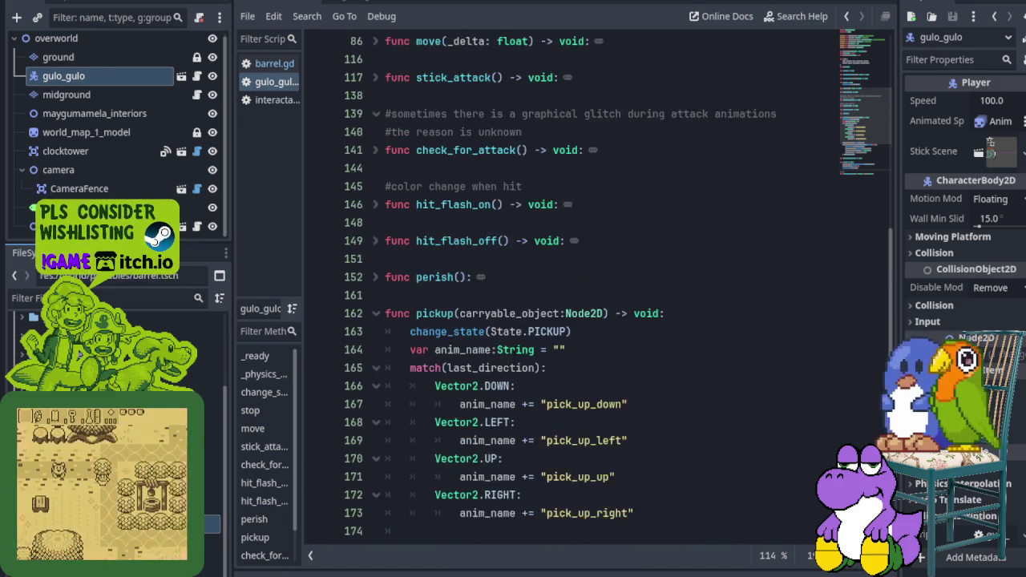
scroll(601, 289, "up", 6)
scroll(601, 288, "down", 9)
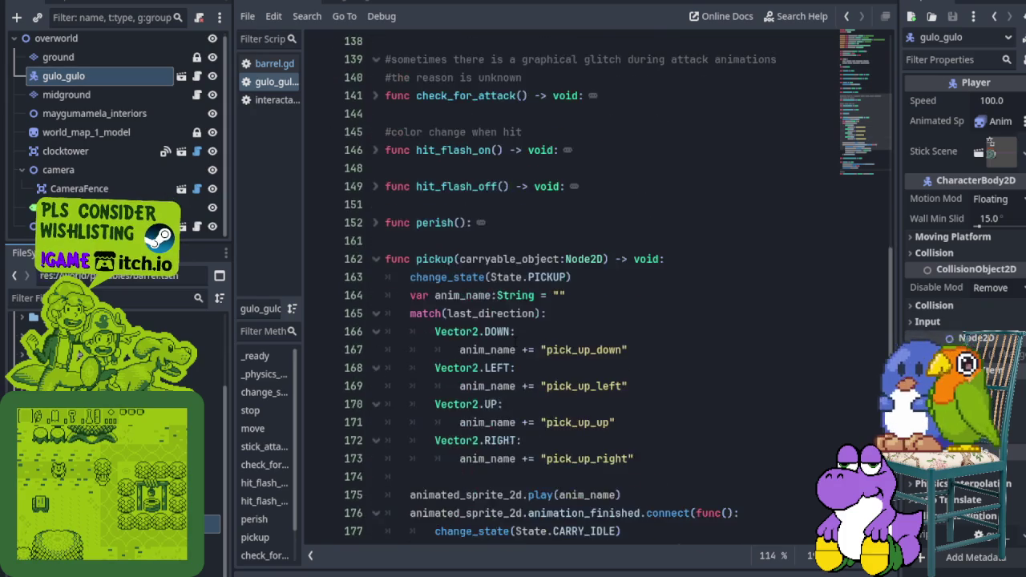
scroll(361, 366, "down", 5)
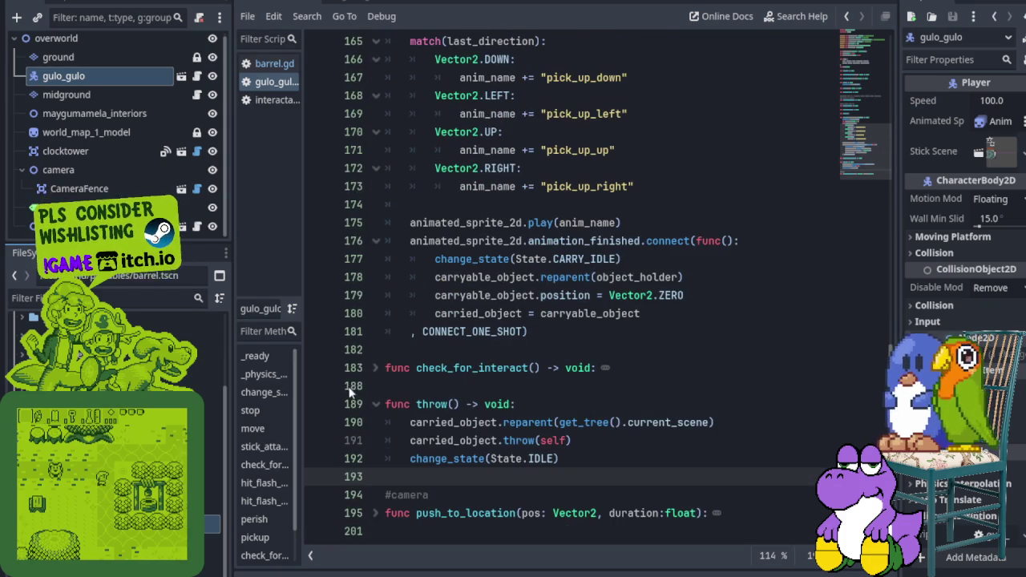
Step: Unfold check_for_interact() to review it, then add an empty line at the start of throw()
left_click(375, 368)
left_click(353, 386)
scroll(352, 389, "down", 1)
left_click(574, 461)
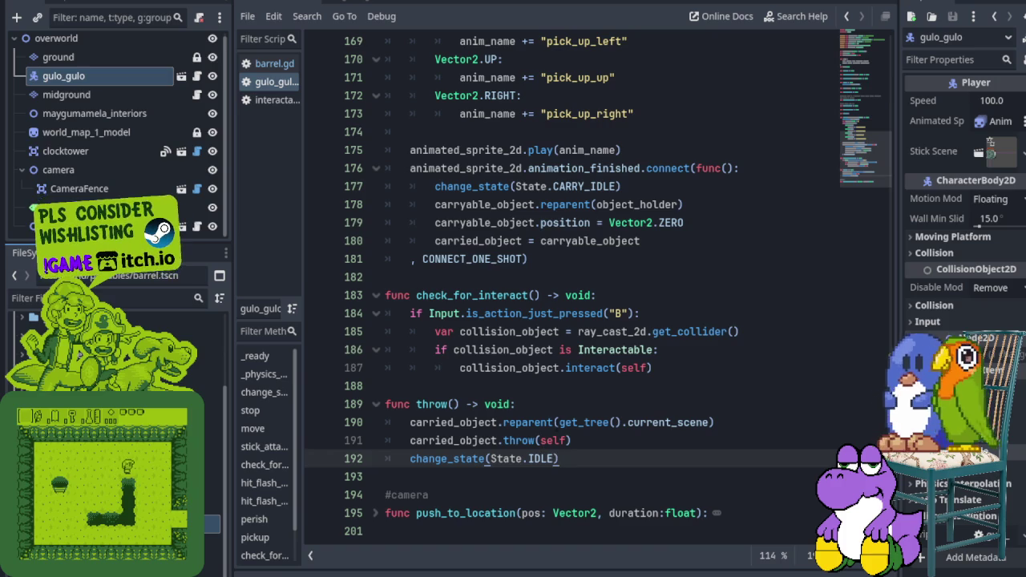
left_click(573, 441)
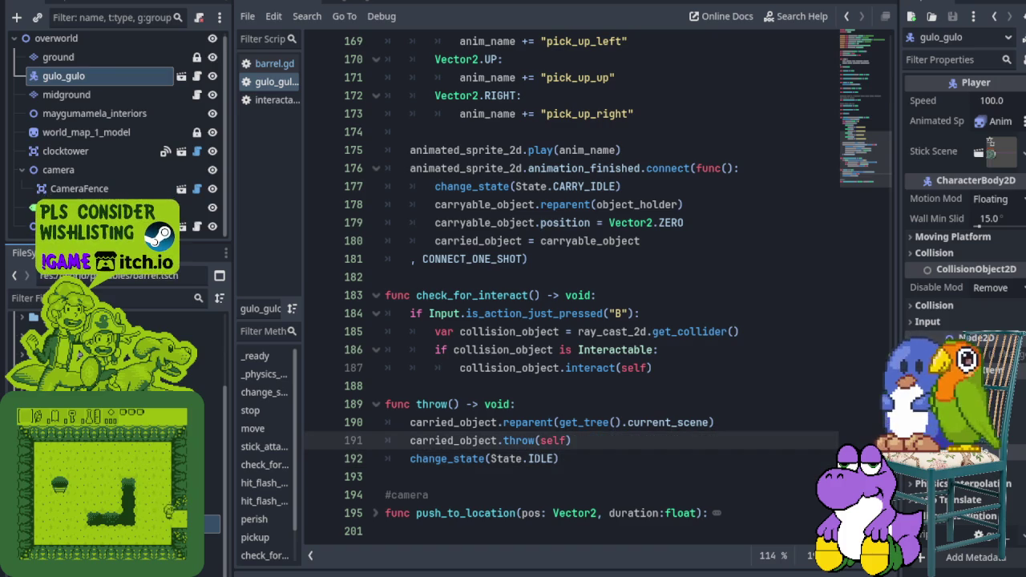
left_click(537, 458)
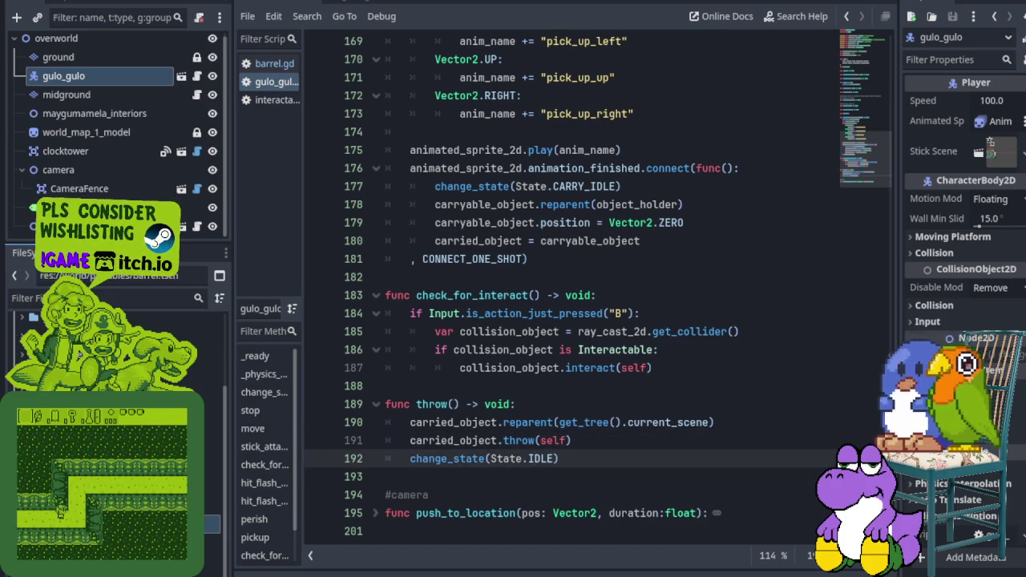
left_click(525, 405)
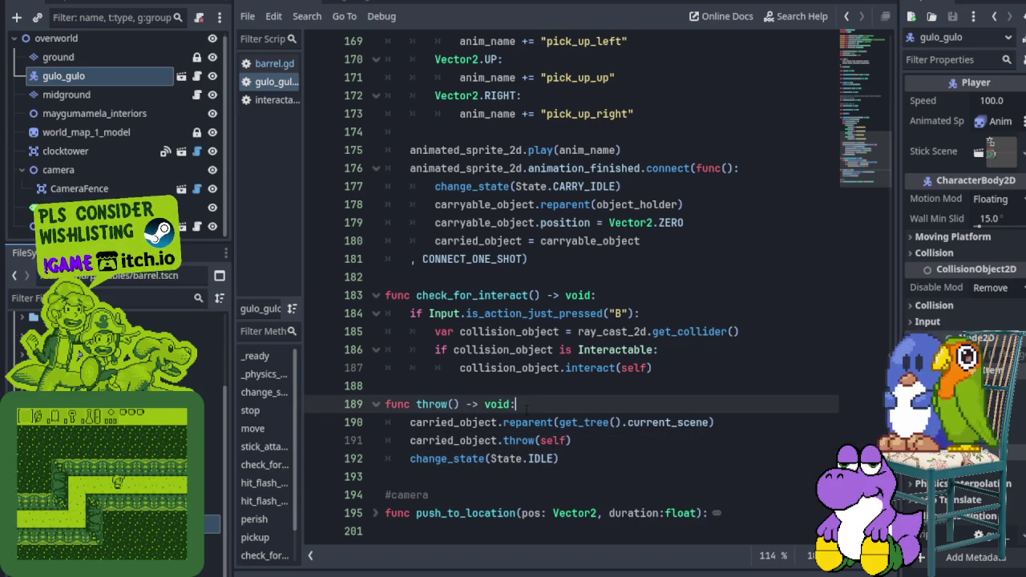
key("Return")
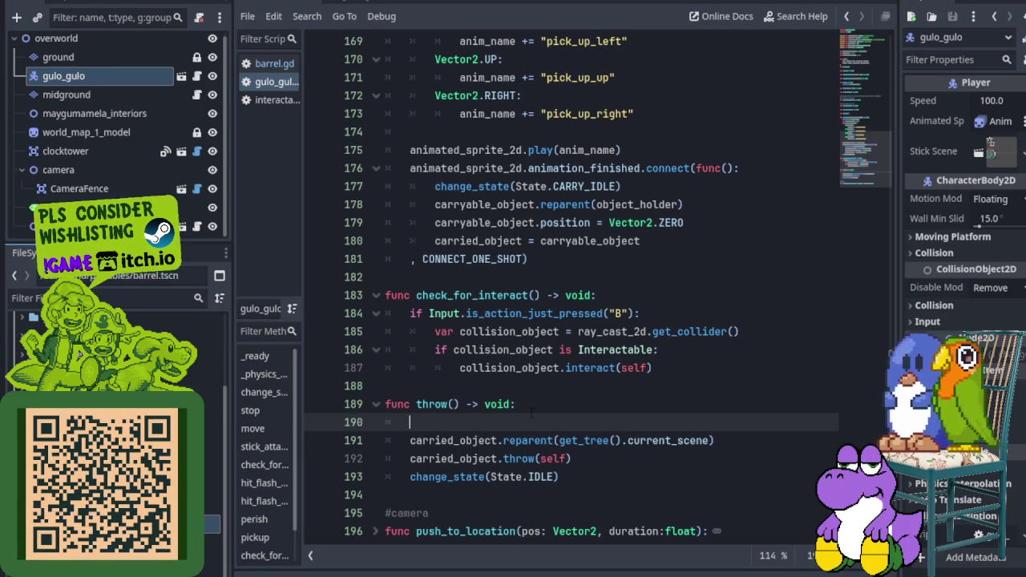
Step: Undo the extra line, fold throw(), and declare func check_for_throw() -> void: beneath it, saving
key("ctrl+z")
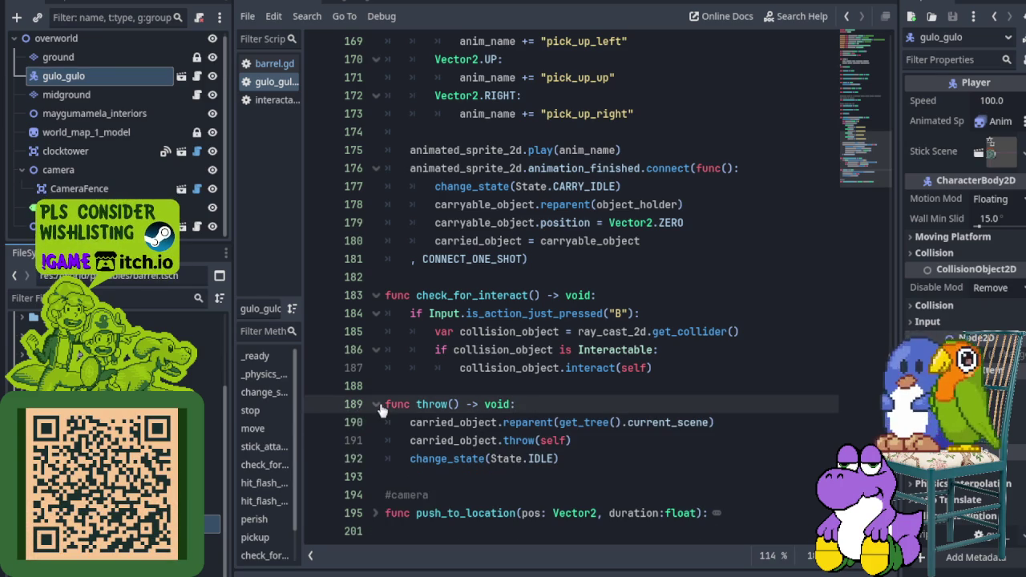
left_click(377, 405)
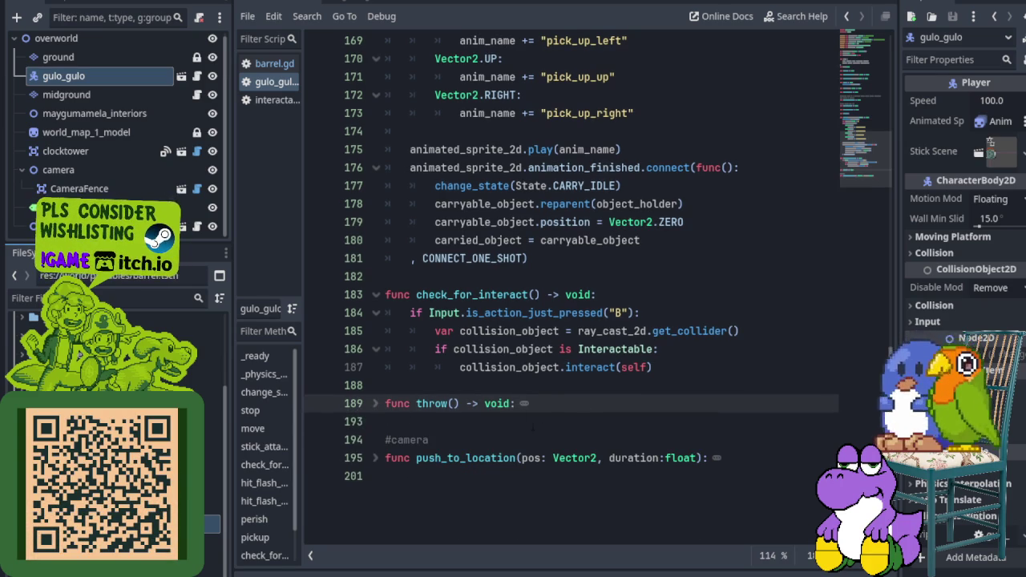
left_click(427, 420)
key("Return")
key("Return")
key("Up")
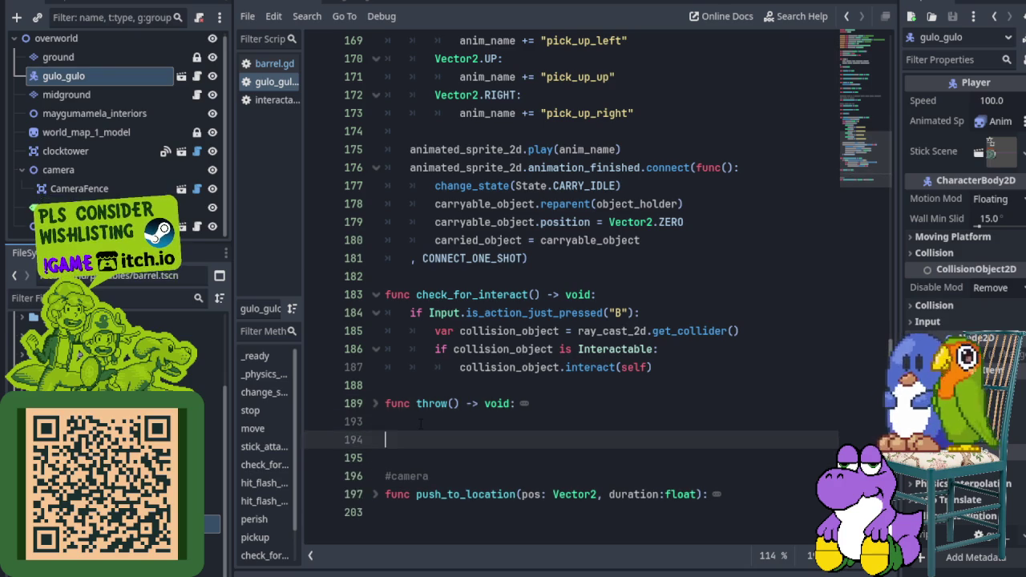
key("ctrl+s")
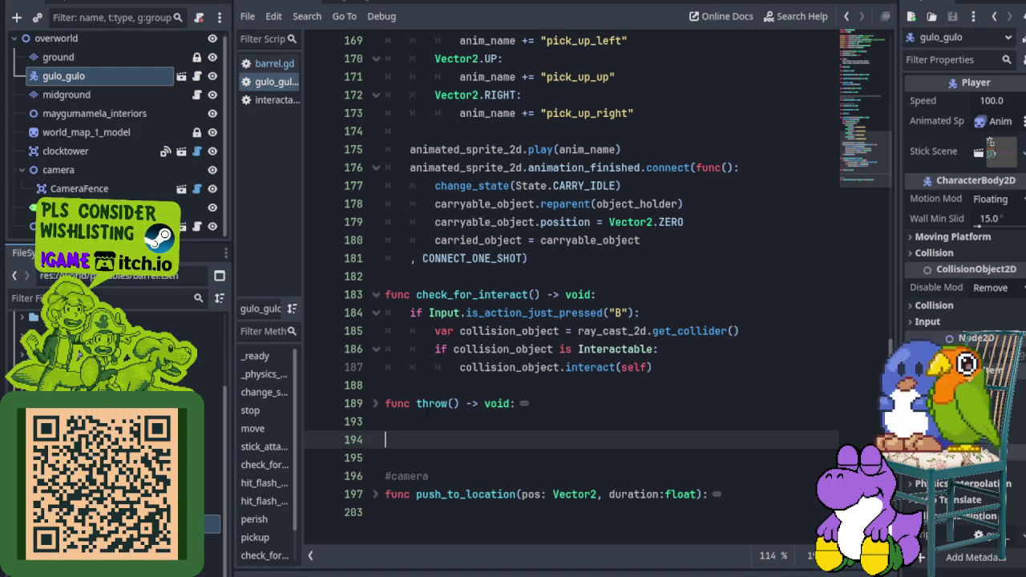
type("fu")
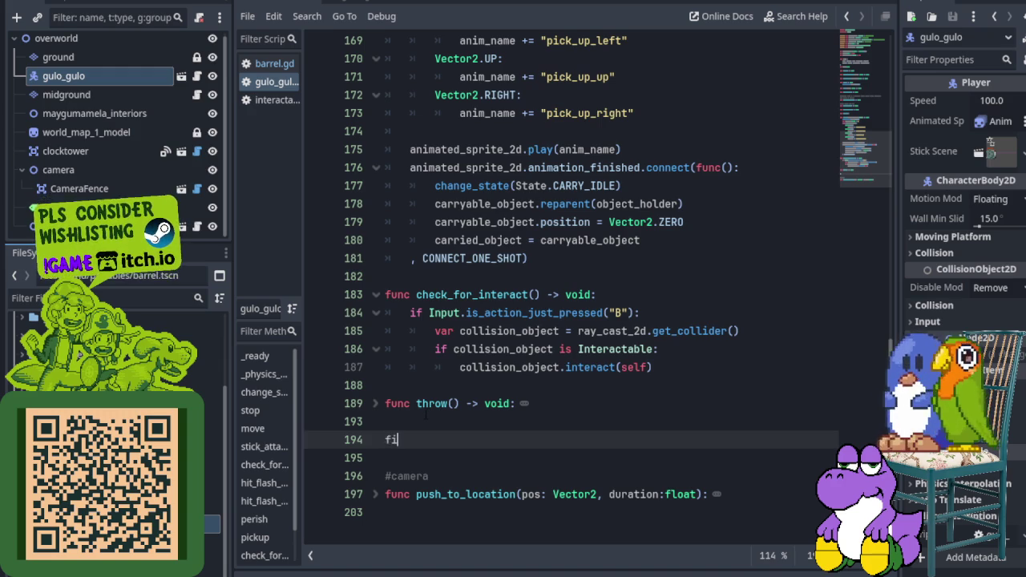
type("nc c")
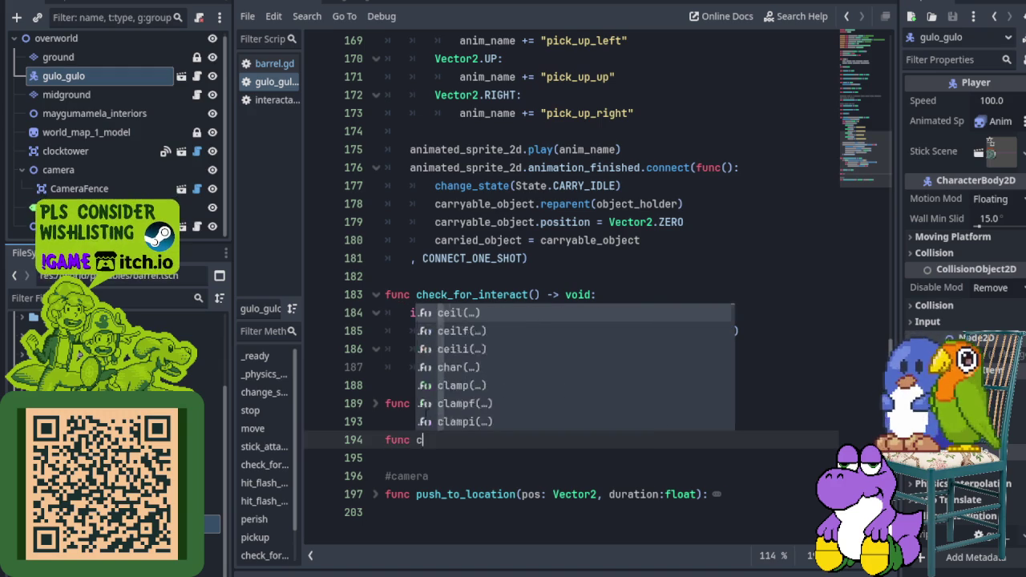
type("heck_for_thr")
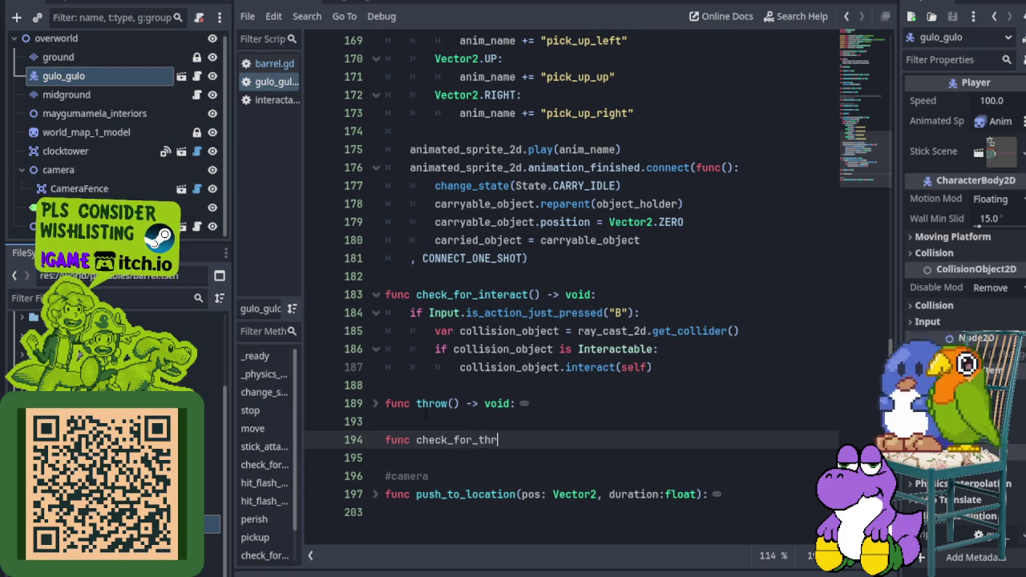
type("ow() -")
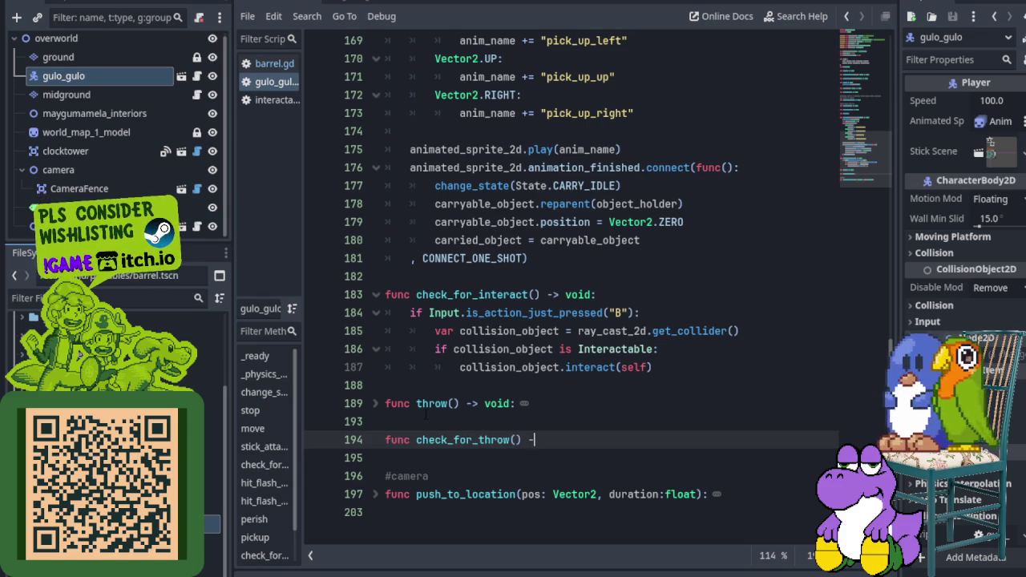
type("> void:")
key("Return")
key("ctrl+s")
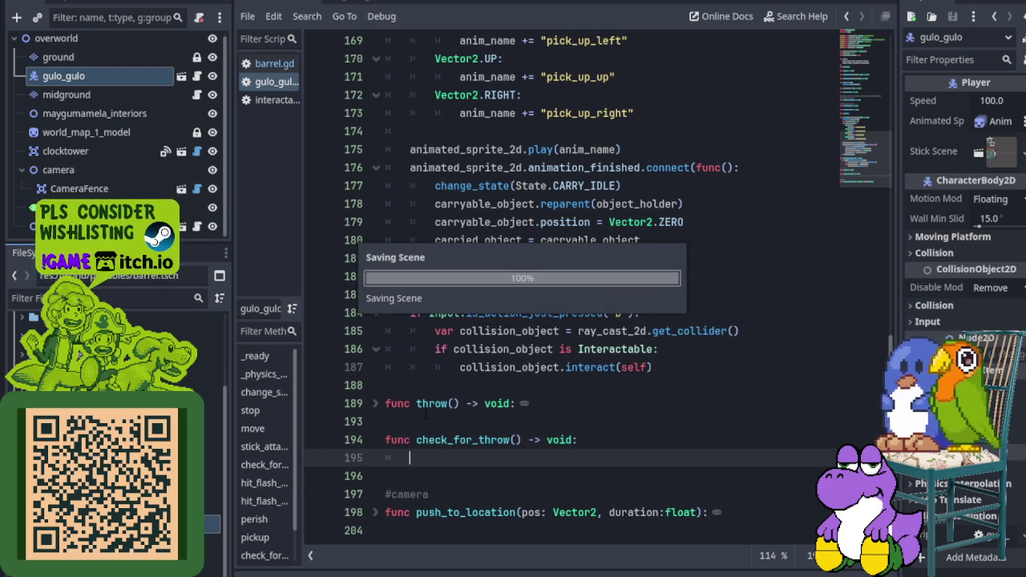
Step: Write if Input.is_action_just_pressed("B"): inside check_for_throw() and save the script
type("if Input")
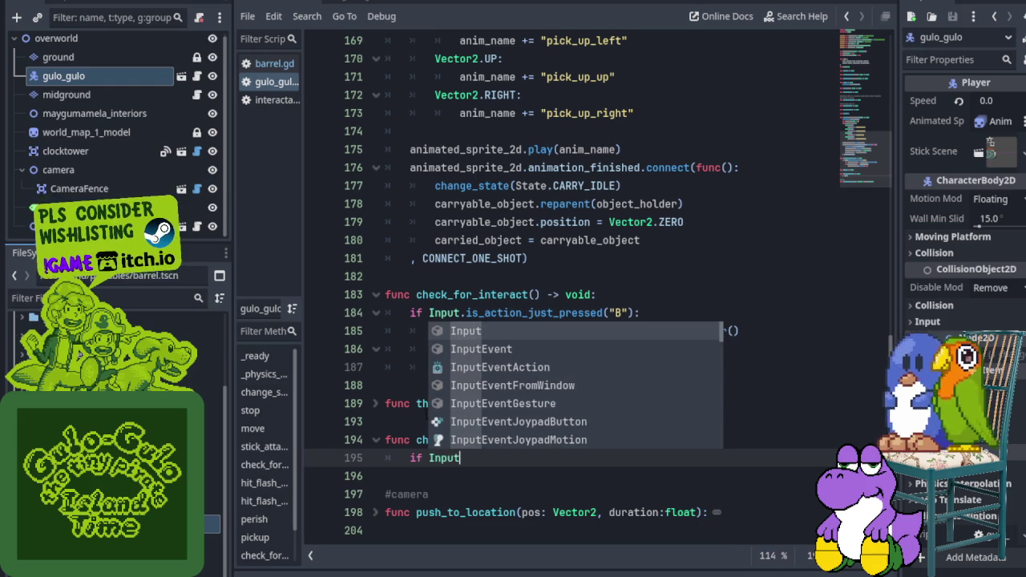
type(".is_ac")
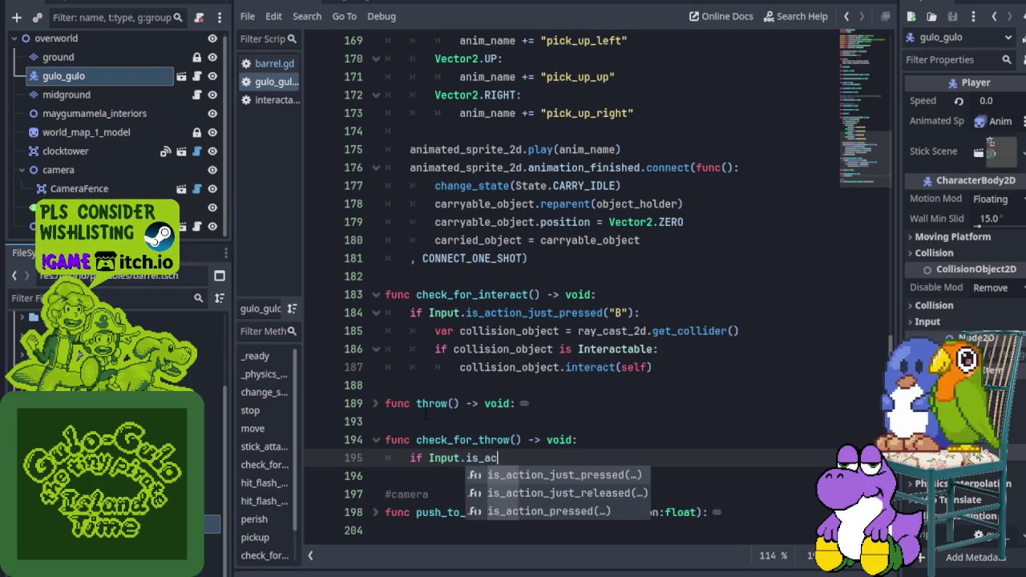
key("Return")
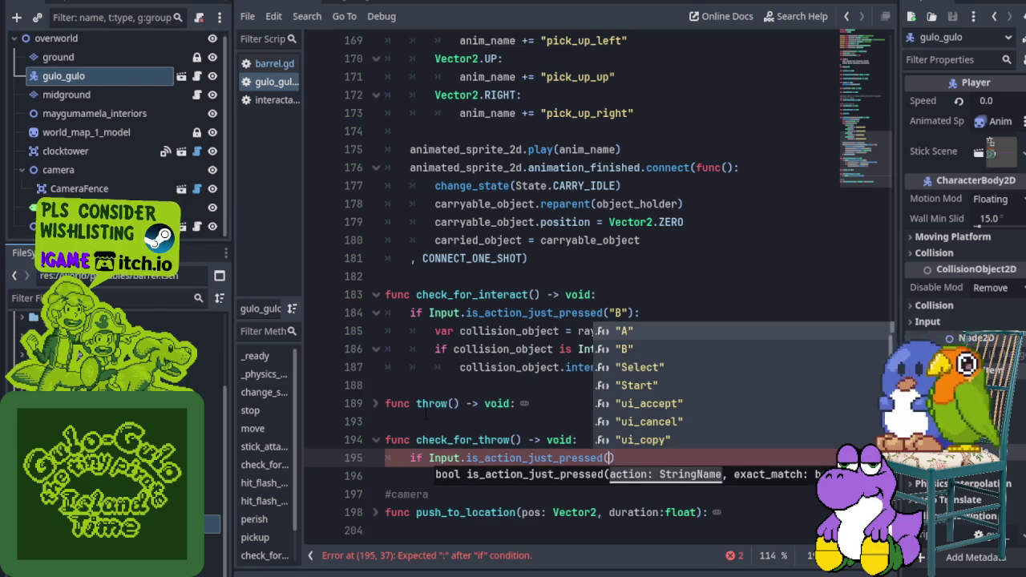
key("Down")
key("Return")
key("ctrl+s")
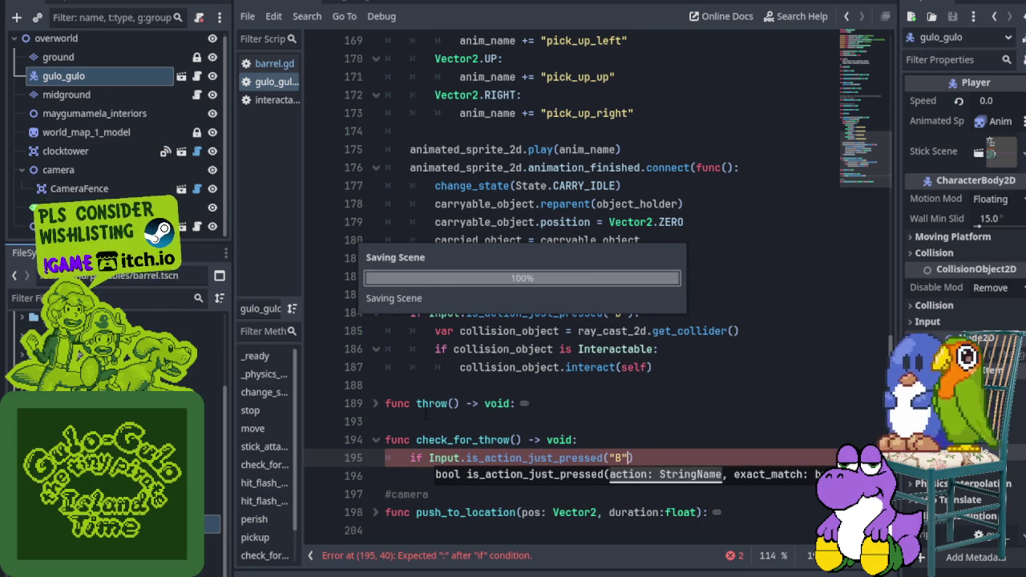
key("Right")
type(":")
key("Escape")
key("Return")
key("ctrl+s")
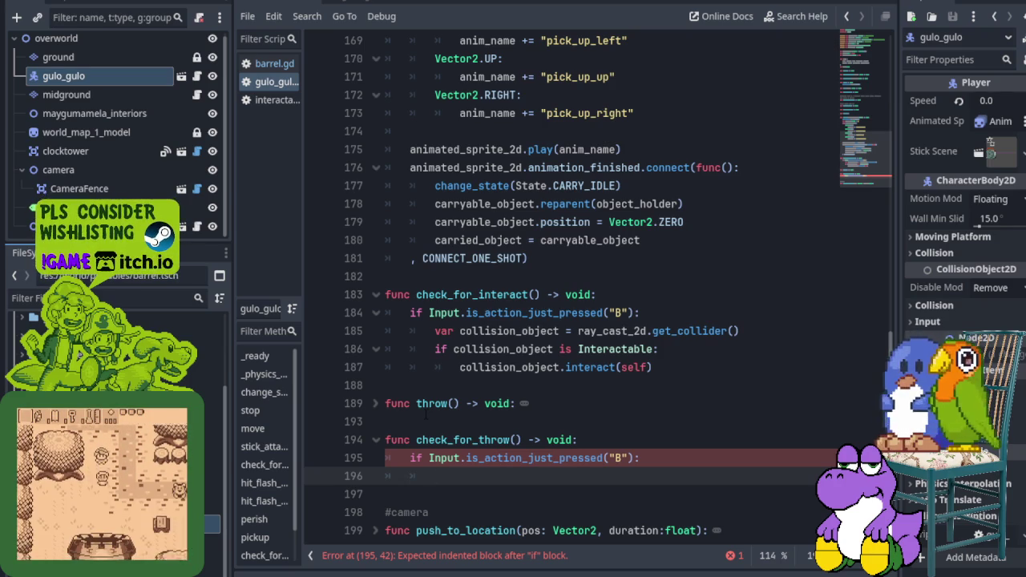
Step: Unfold throw() to review its body, then place the caret in the B-check body
left_click(358, 332)
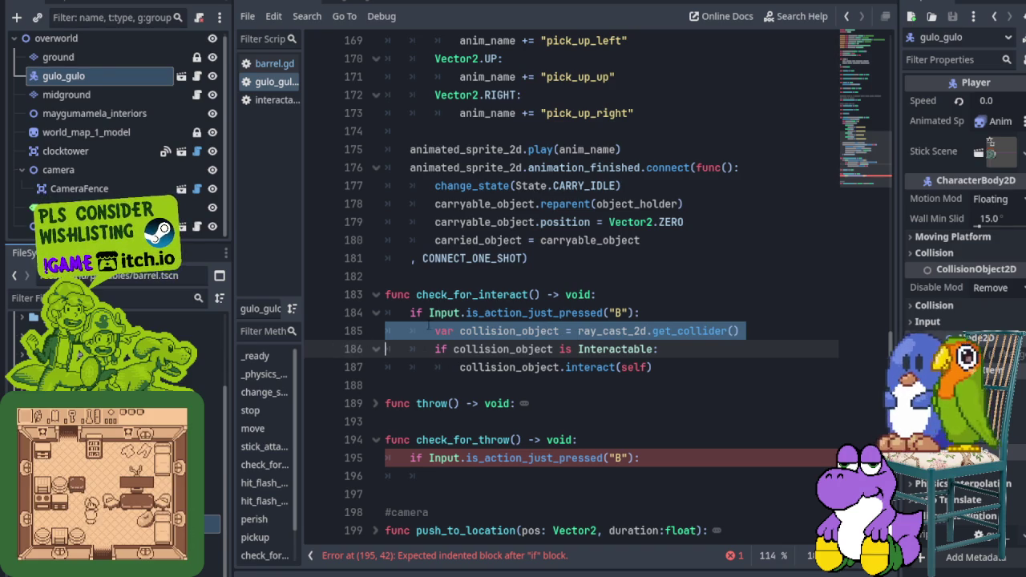
left_click(376, 405)
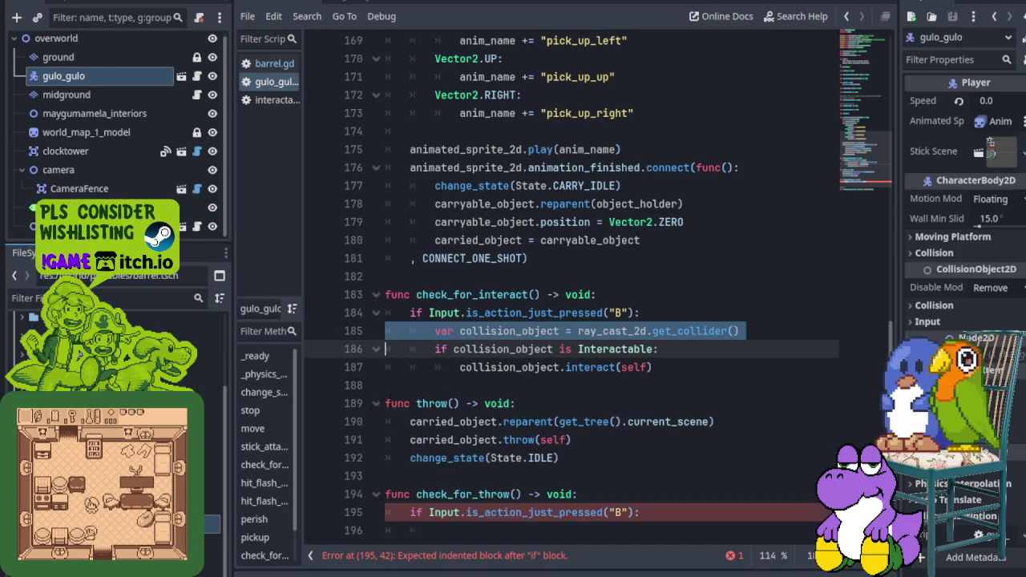
scroll(379, 413, "down", 1)
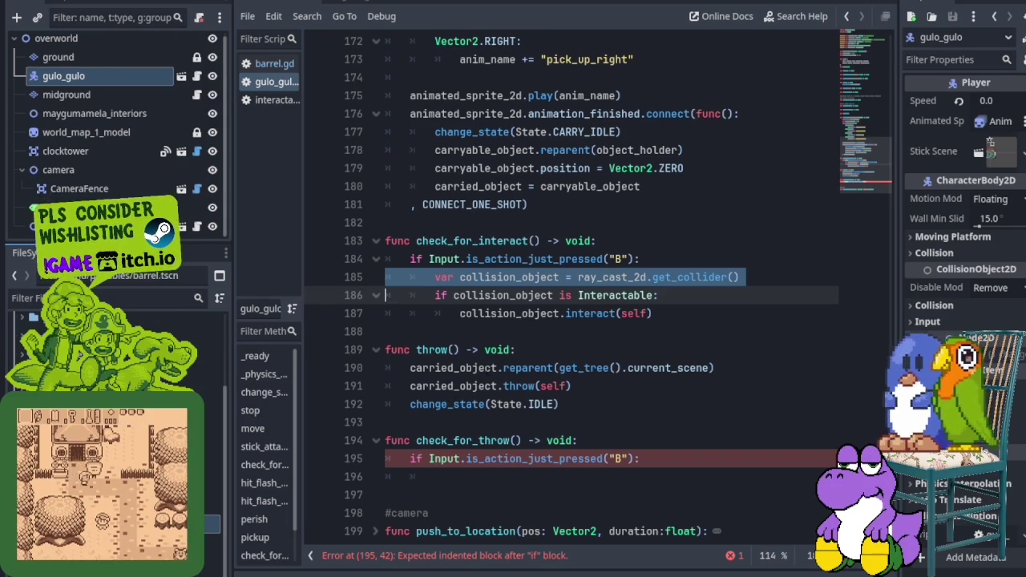
left_click(350, 350)
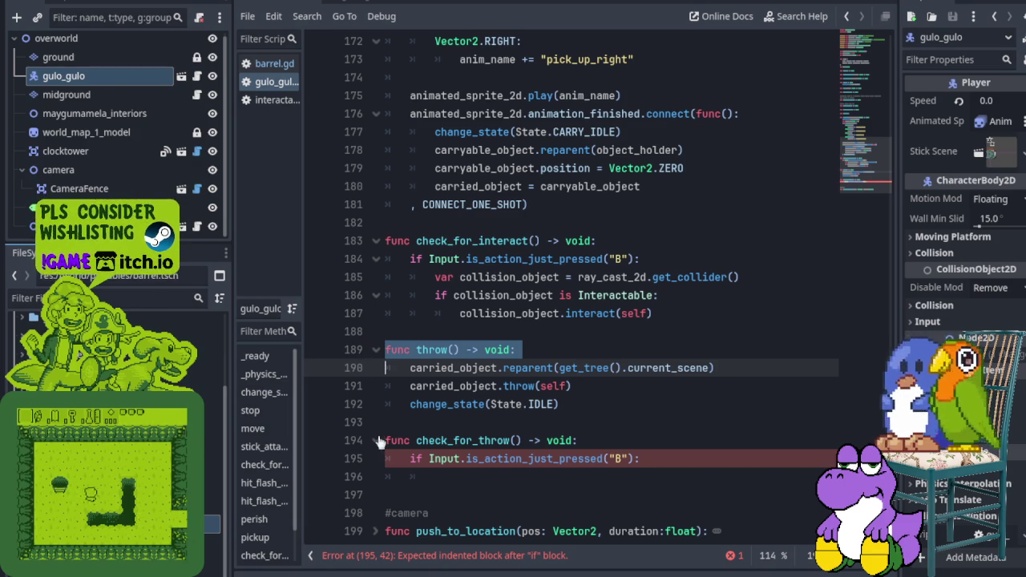
left_click(448, 478)
Step: Call throw() inside the B check, then test-run, pick up the green ball, and stop
type("throw")
key("Return")
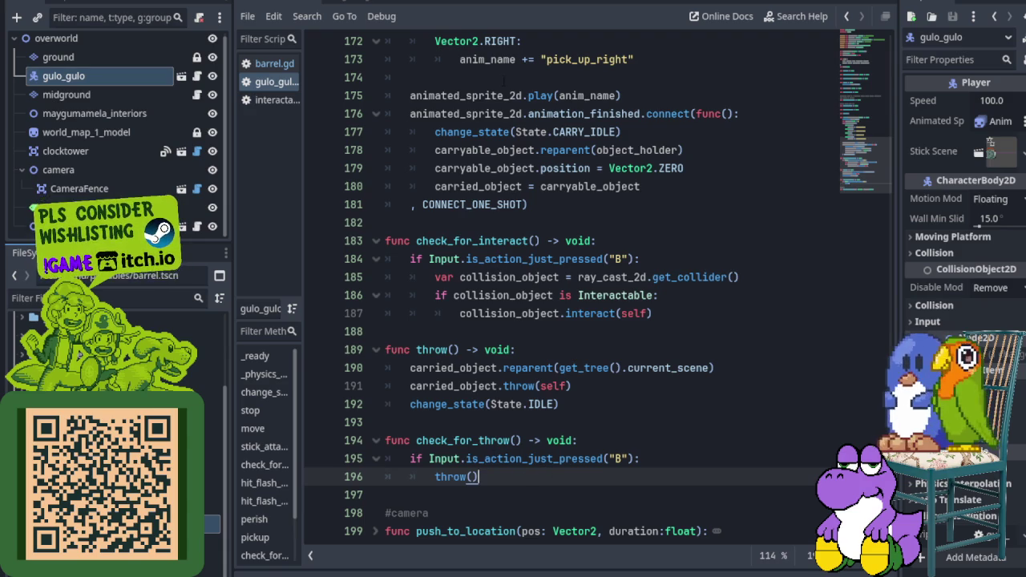
key("F5")
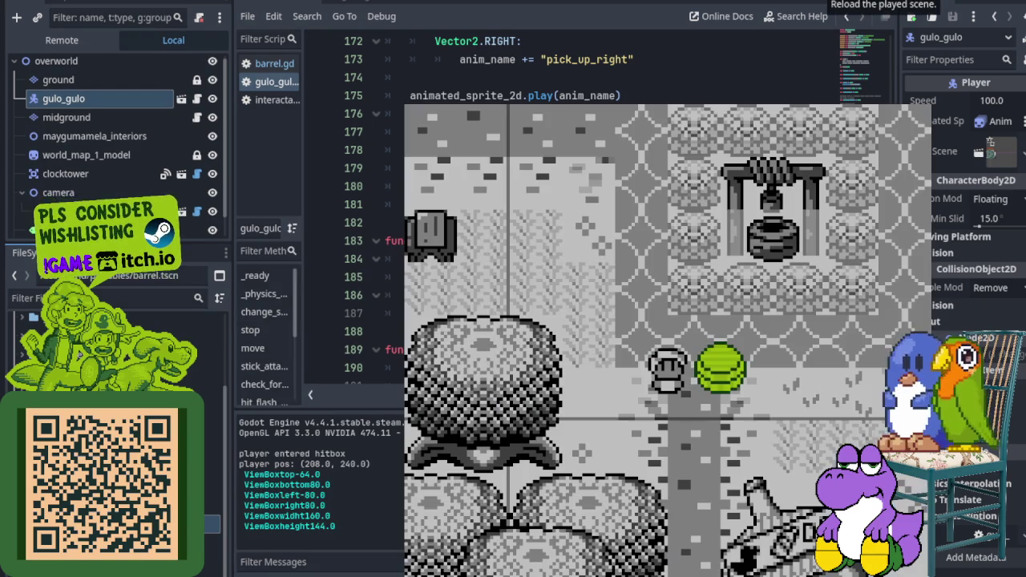
key("Left")
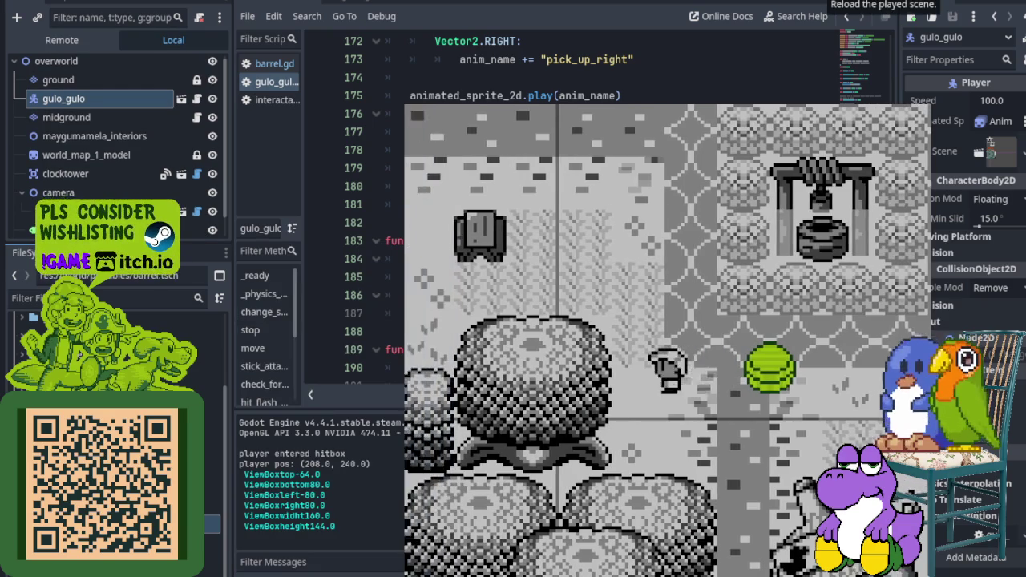
key("z")
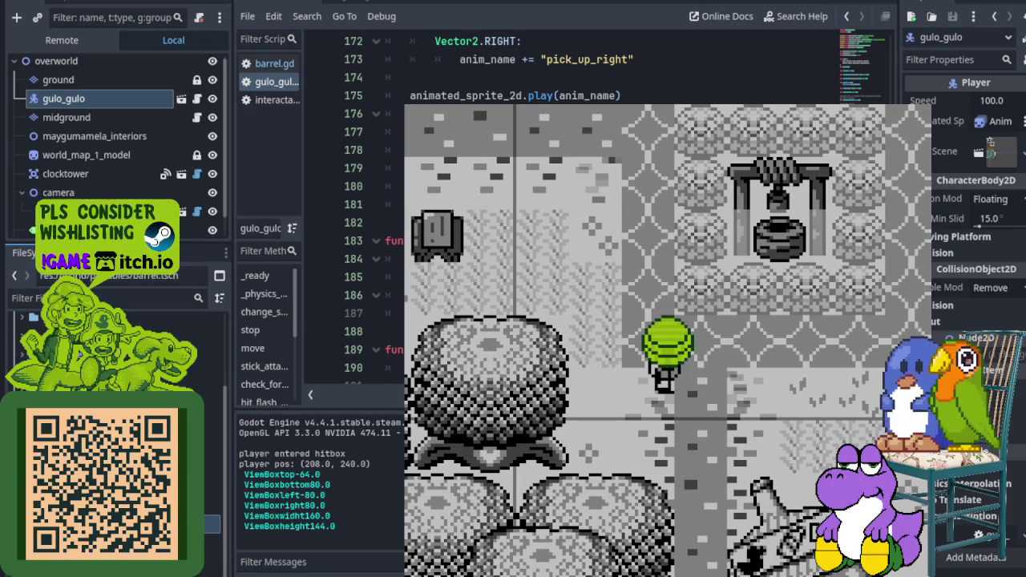
key("F8")
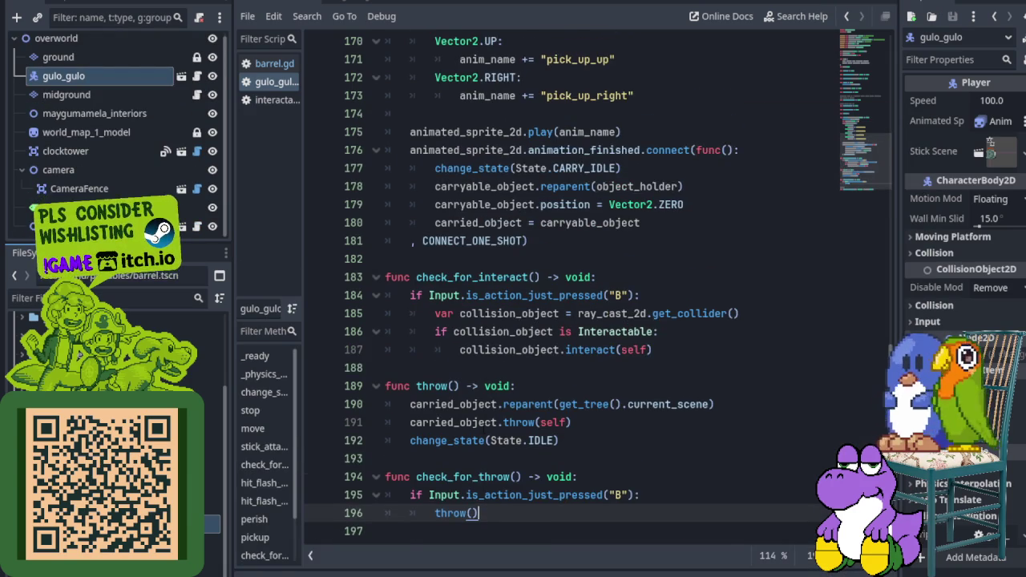
scroll(464, 321, "up", 20)
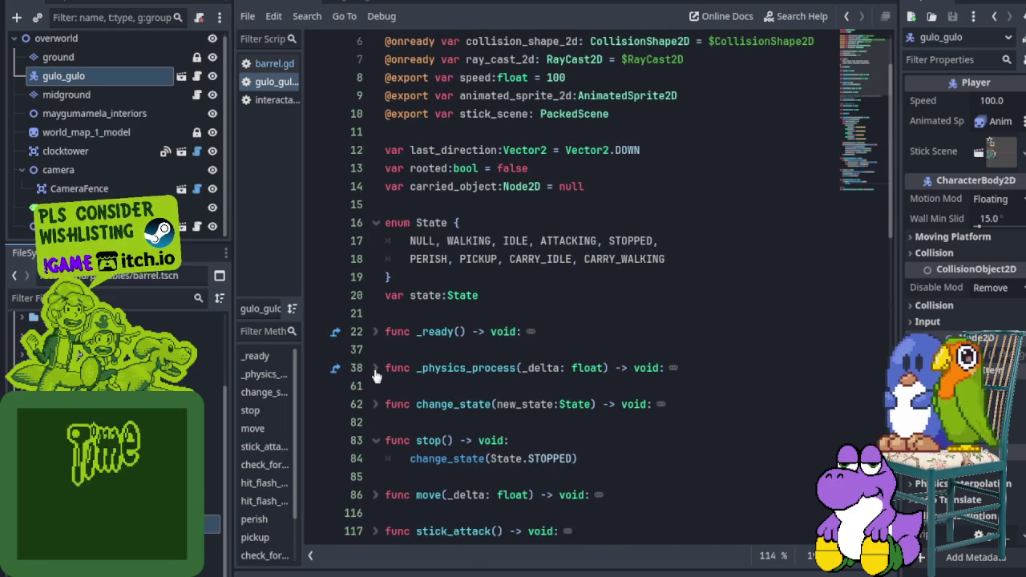
Step: Expand _physics_process and fold the IDLE, WALKING, STOPPED, PERISH and PICKUP state blocks
left_click(375, 372)
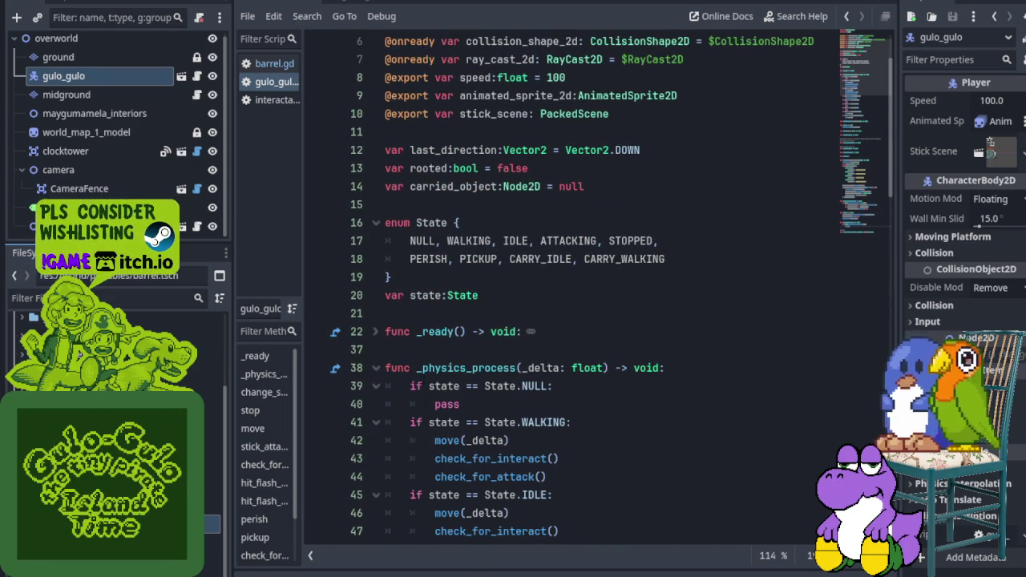
scroll(597, 289, "down", 4)
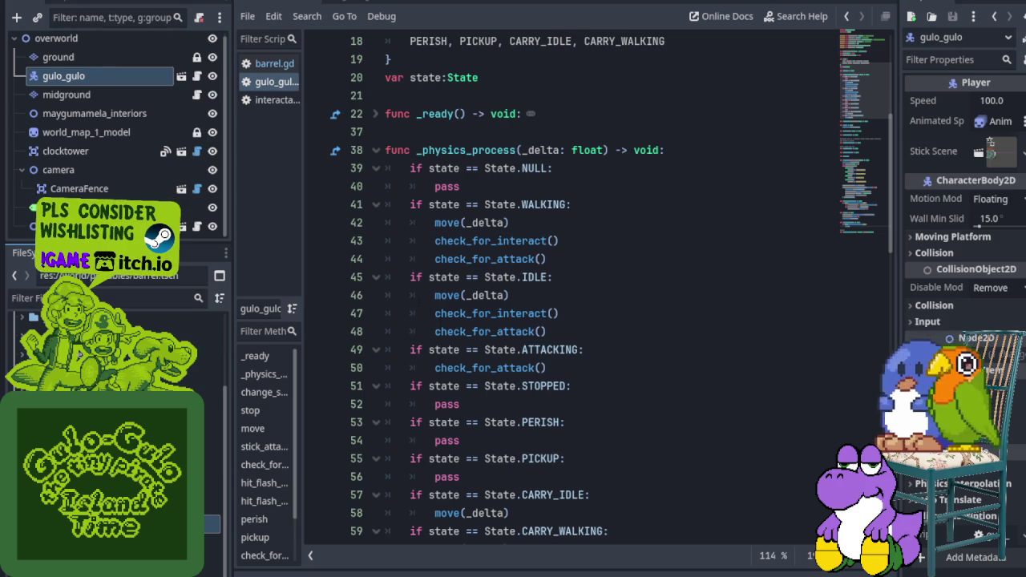
left_click(375, 278)
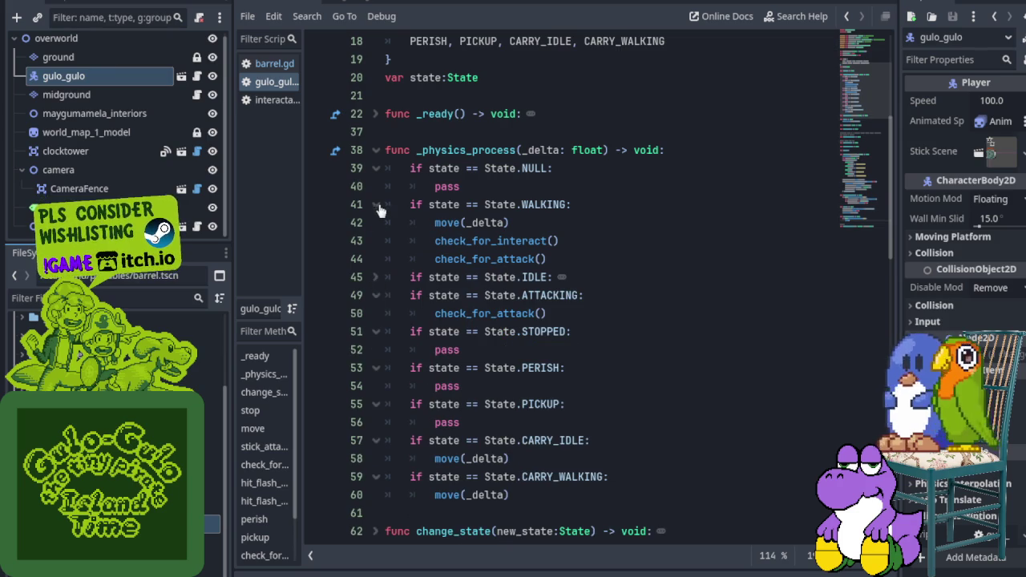
left_click(377, 206)
left_click(366, 279)
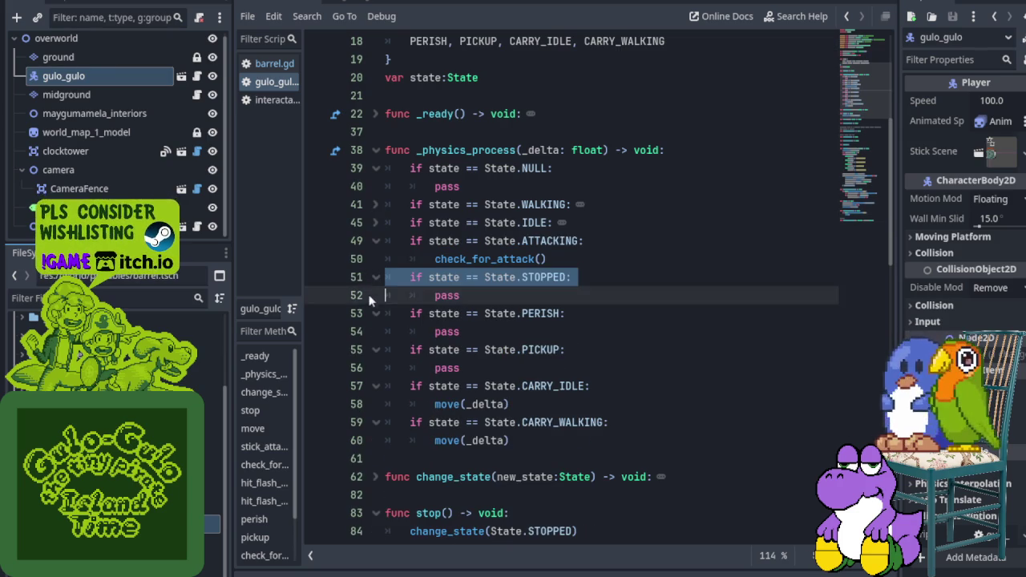
left_click(376, 277)
left_click(377, 296)
left_click(376, 313)
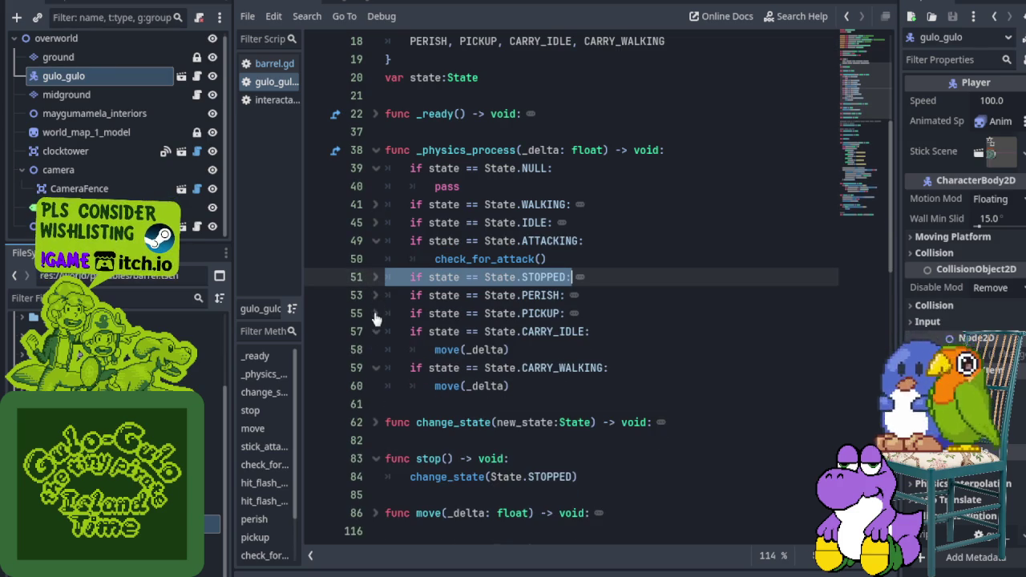
Step: Fold the ATTACKING block, re-expand IDLE, and place the caret after move(_delta) in CARRY_IDLE
left_click(353, 335)
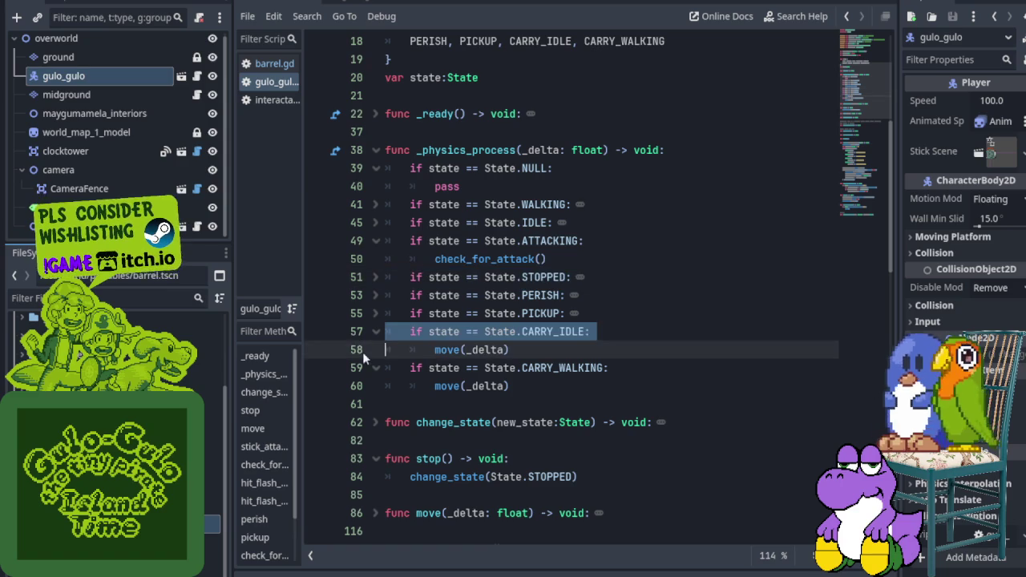
left_click(359, 366)
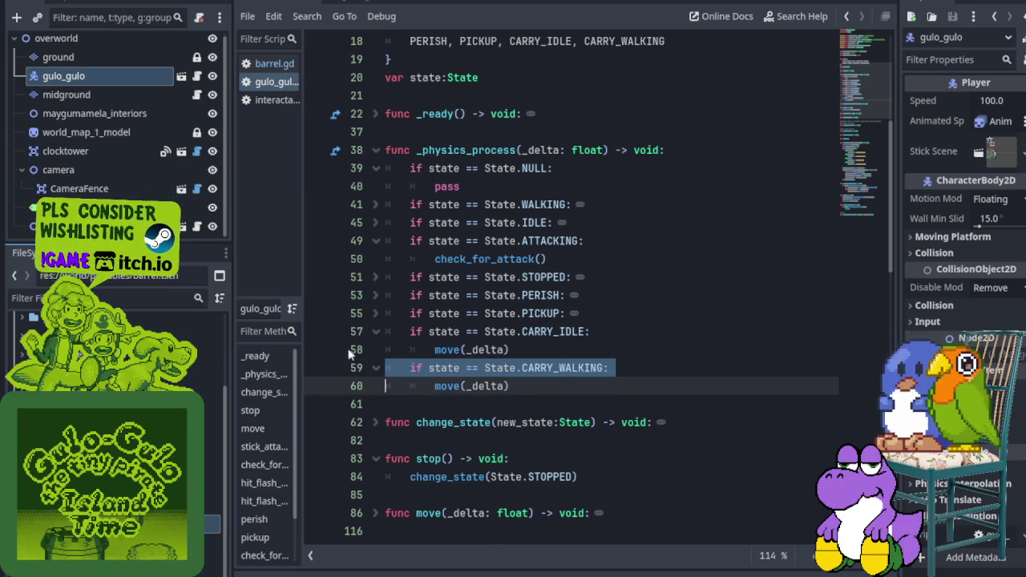
left_click(357, 335)
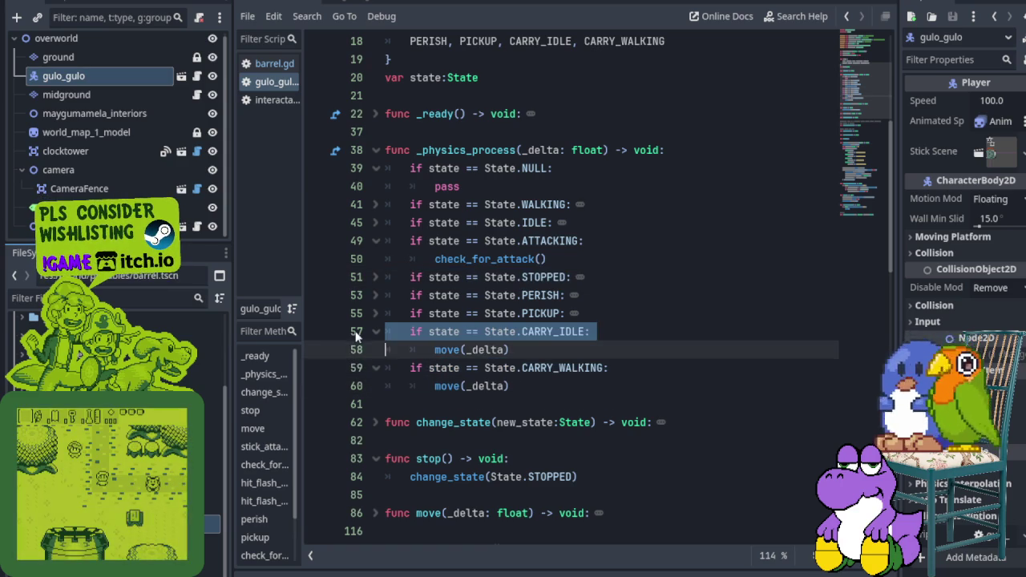
left_click(357, 374)
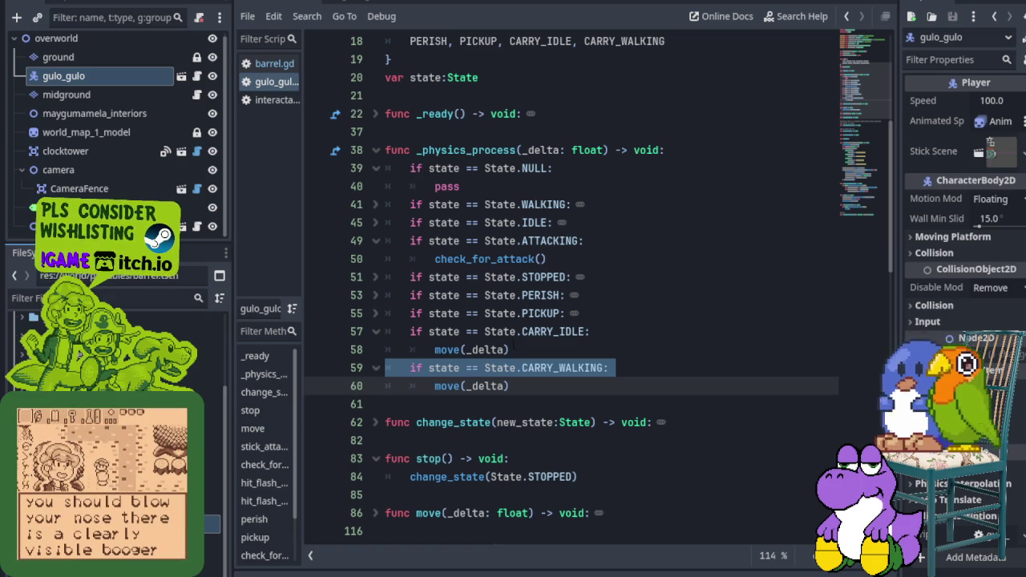
left_click(379, 319, "shift")
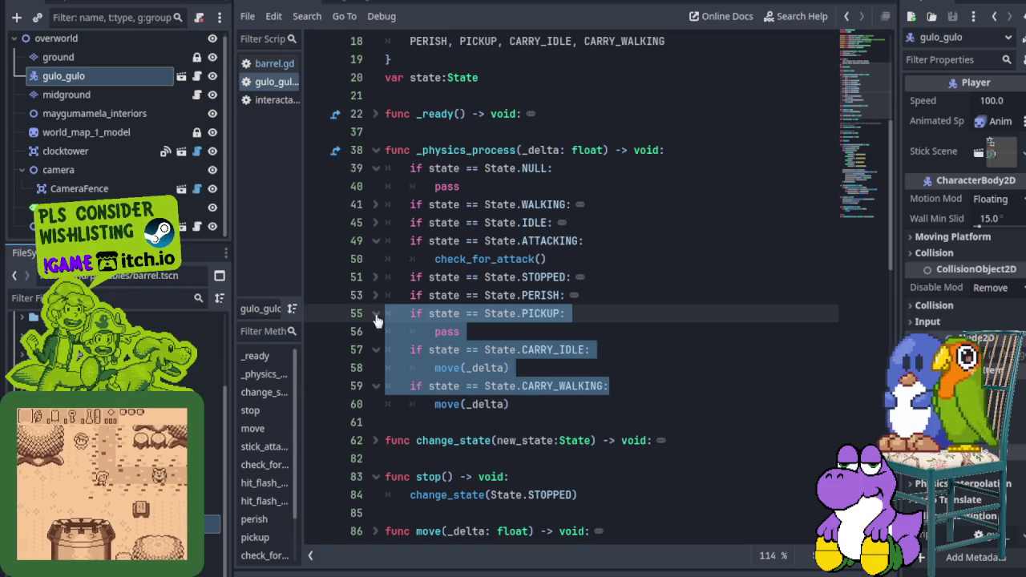
left_click(378, 296, "shift")
left_click(373, 283)
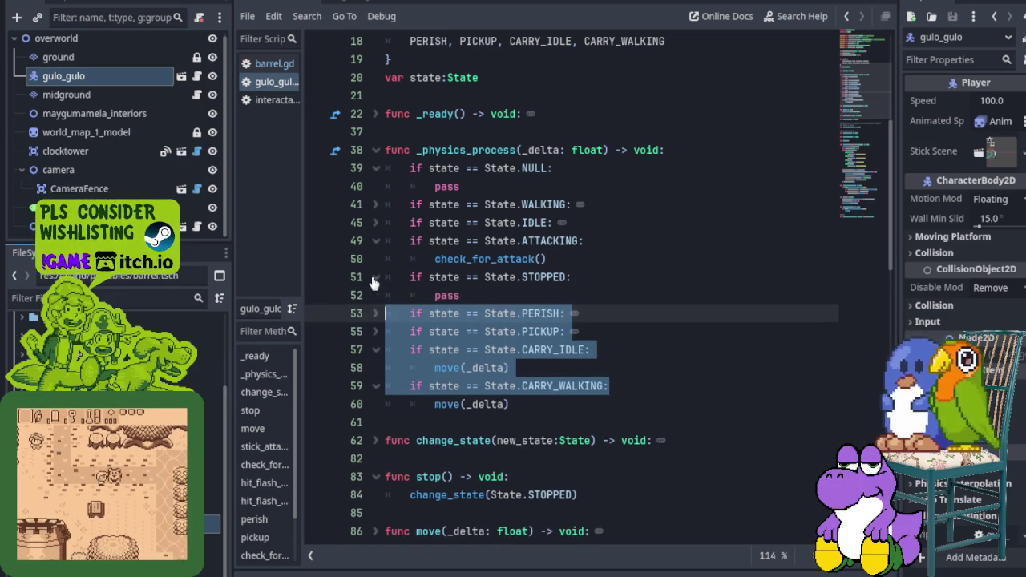
left_click(374, 279, "shift")
left_click(377, 242)
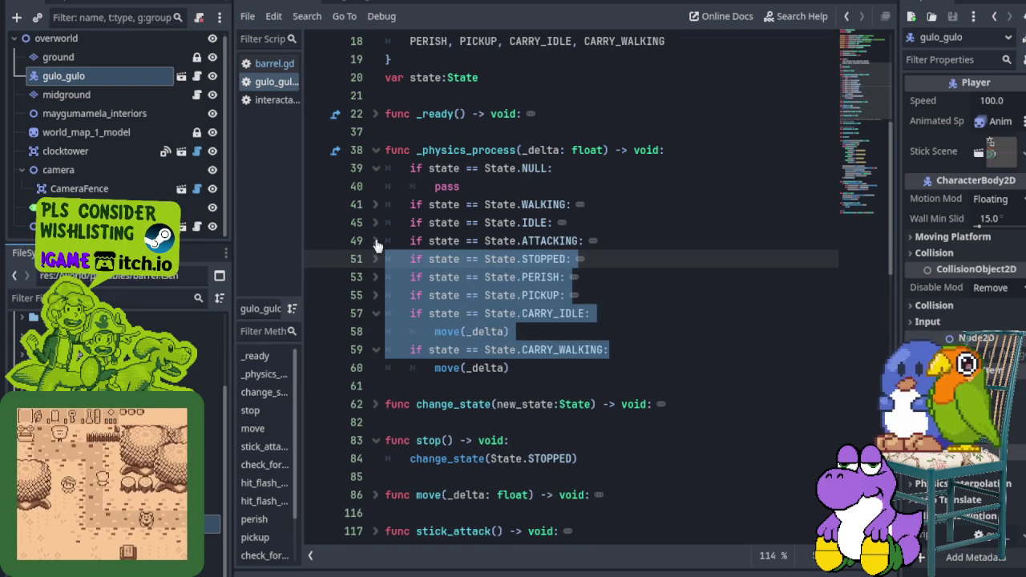
left_click(377, 225)
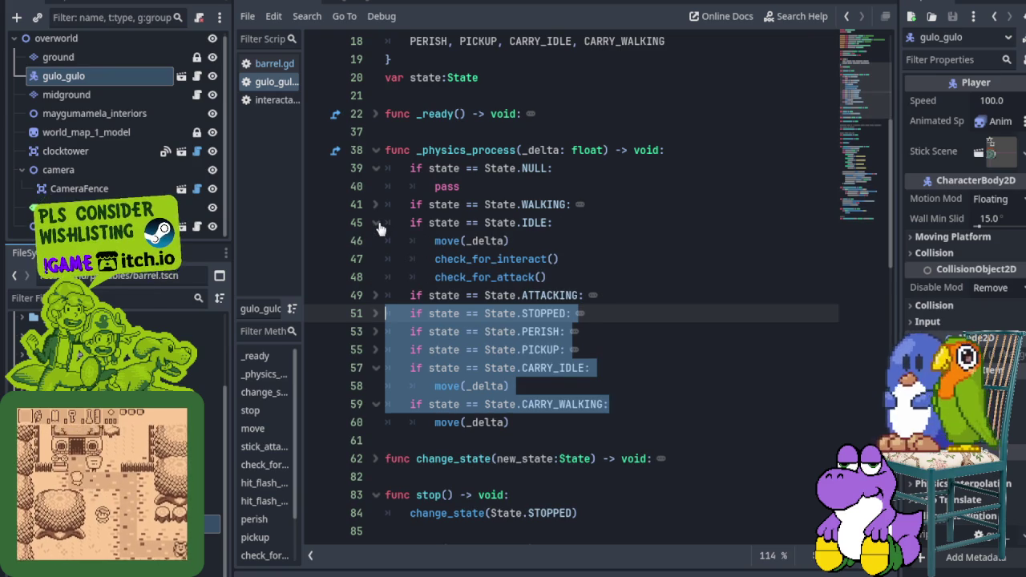
left_click(534, 387)
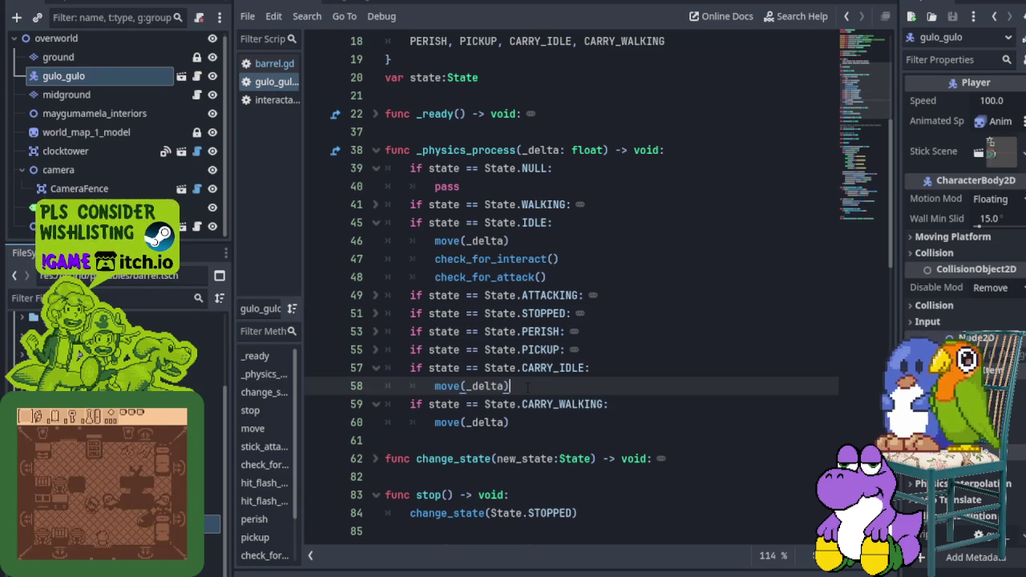
Step: Add a check_for_throw() call after move(_delta) in CARRY_IDLE and save
key("Return")
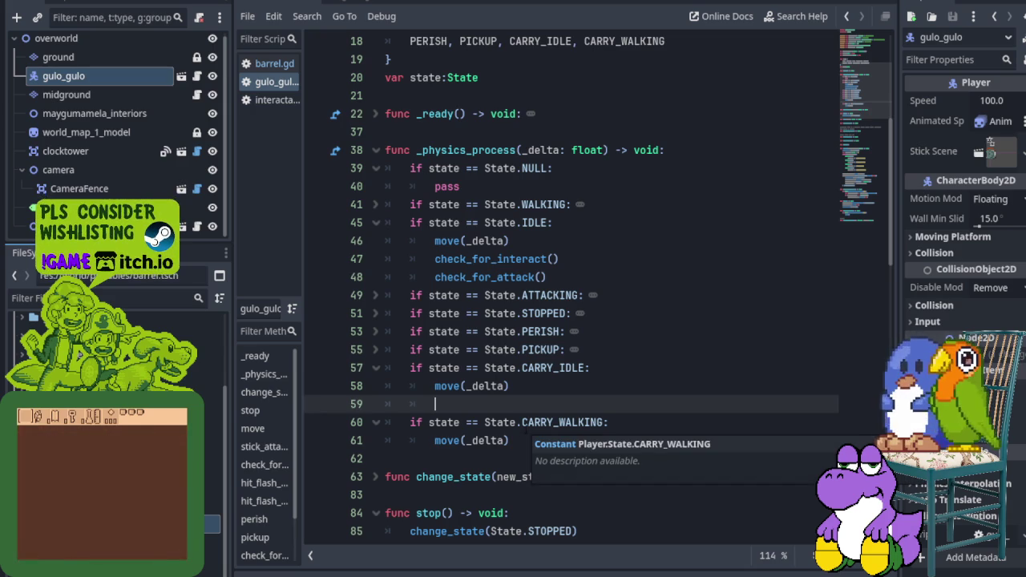
type("check_for_throw")
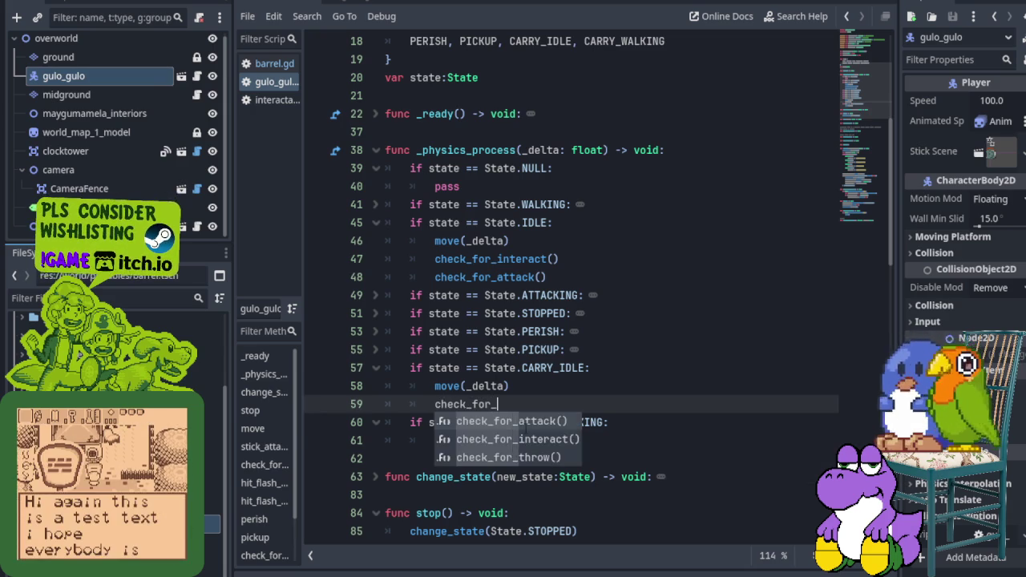
key("Return")
key("ctrl+s")
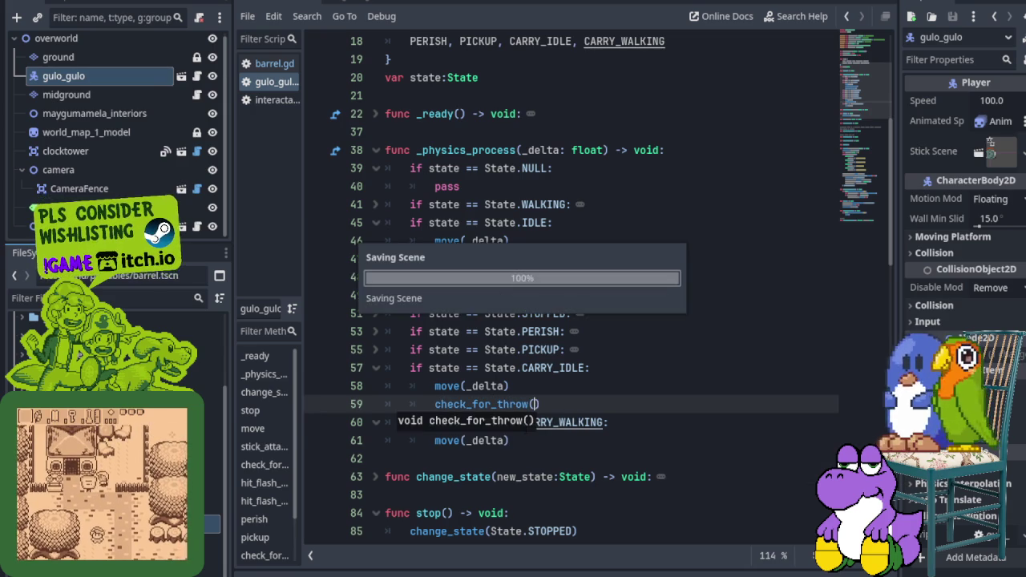
Step: Add the same check_for_throw() call in CARRY_WALKING, save, and fold the IDLE block
left_click(527, 443)
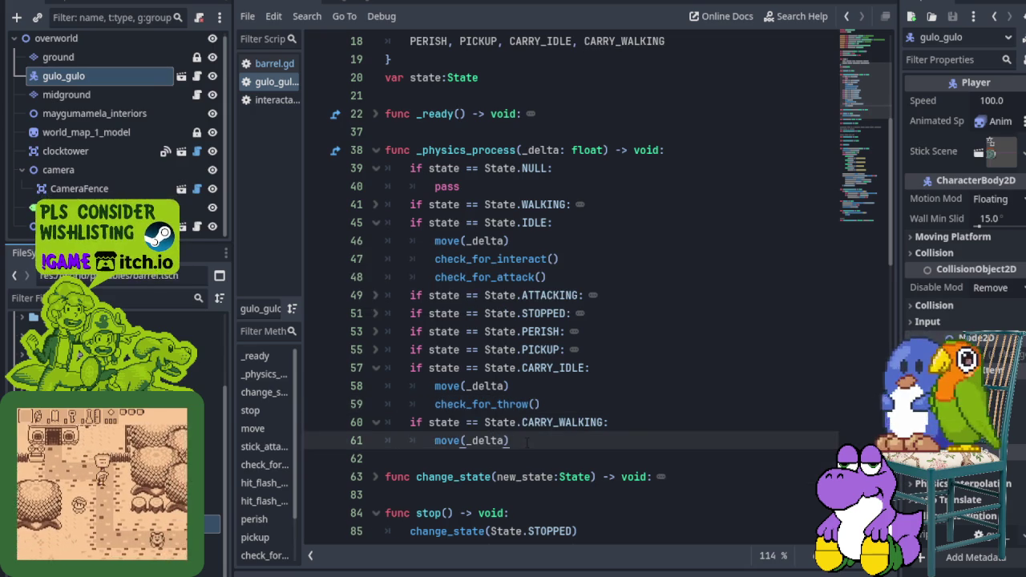
key("Return")
type("check_")
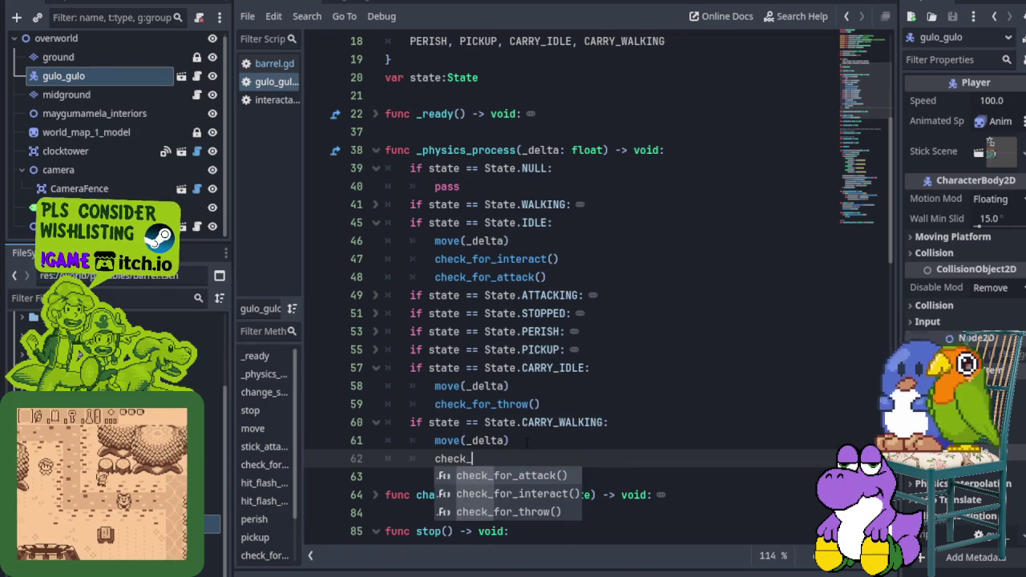
key("Down")
key("Down")
key("Return")
key("ctrl+s")
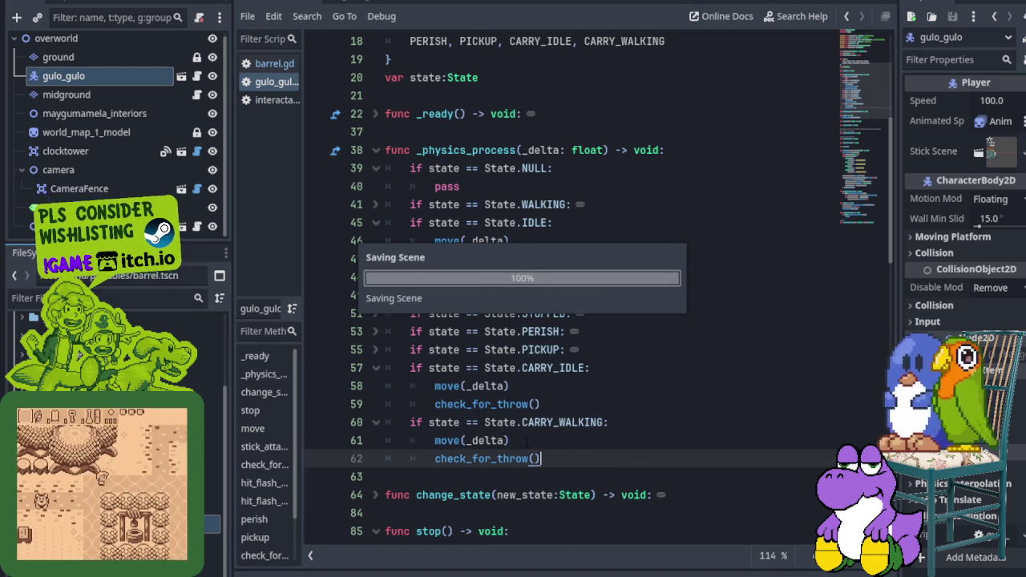
scroll(517, 385, "down", 4)
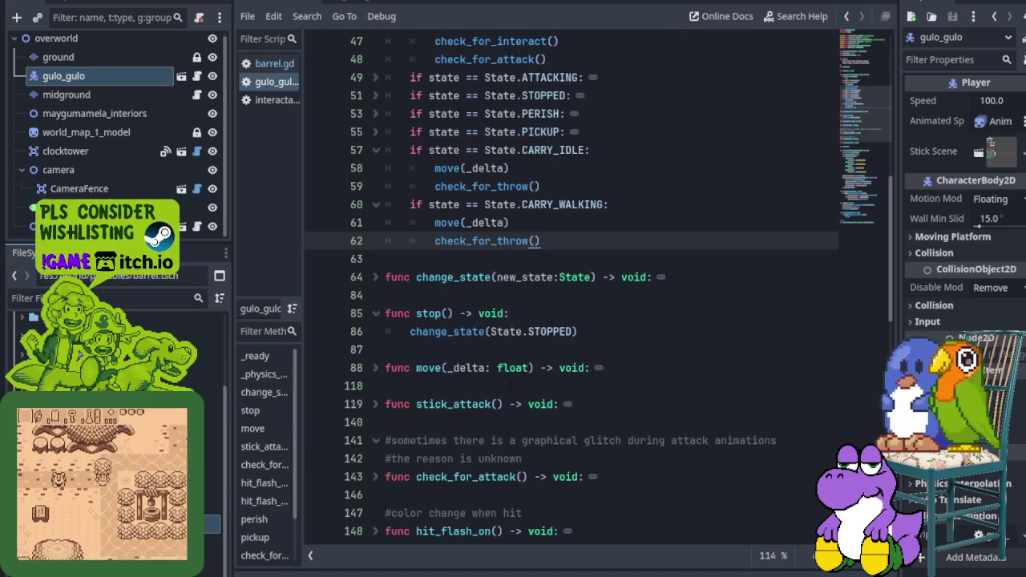
scroll(529, 393, "down", 2)
scroll(530, 382, "up", 2)
scroll(480, 298, "up", 3)
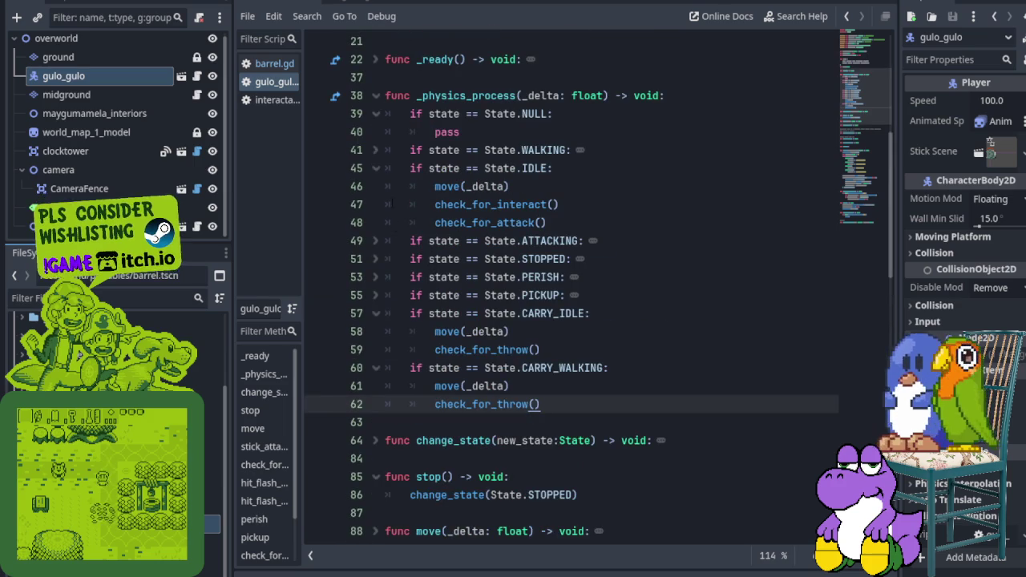
left_click(375, 169)
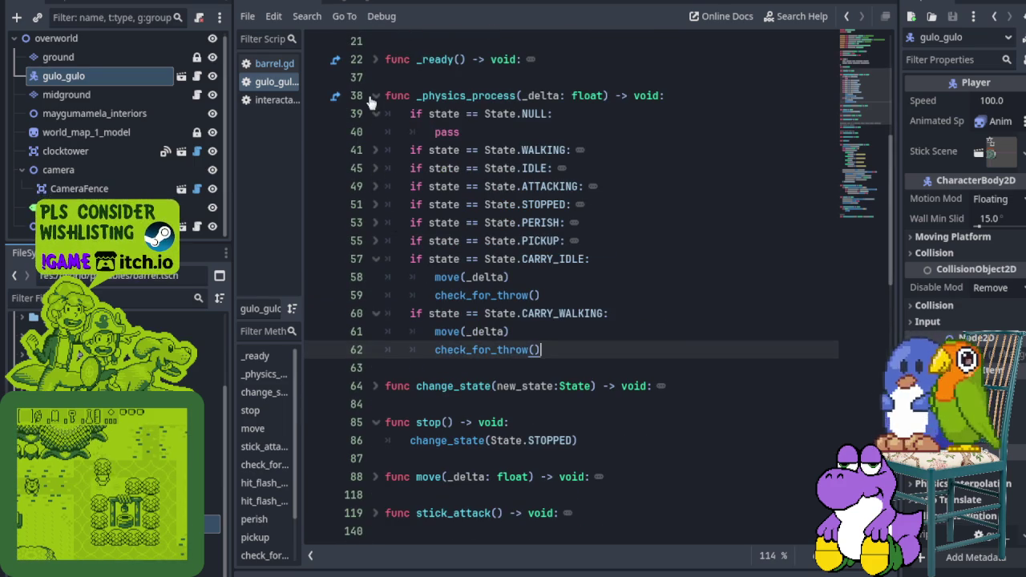
scroll(509, 204, "down", 2)
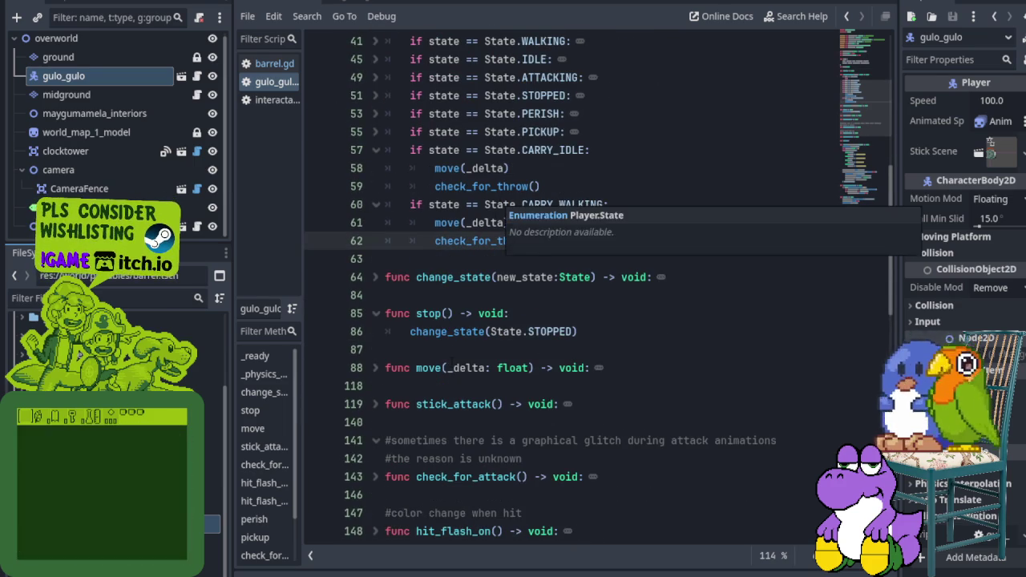
scroll(571, 282, "down", 8)
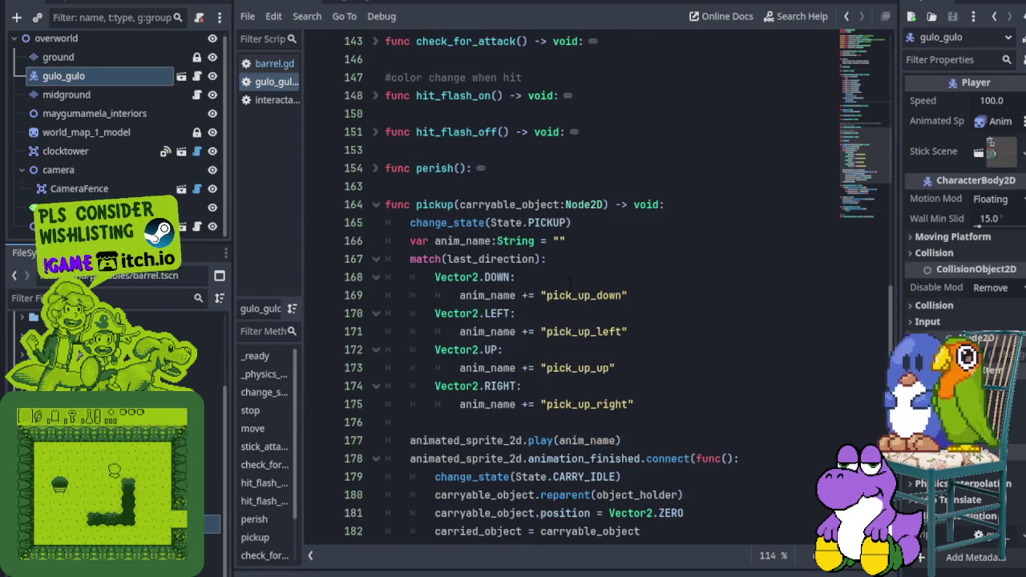
Step: Run the overworld and try picking up and throwing the green bush, restarting the game between tries
key("F5")
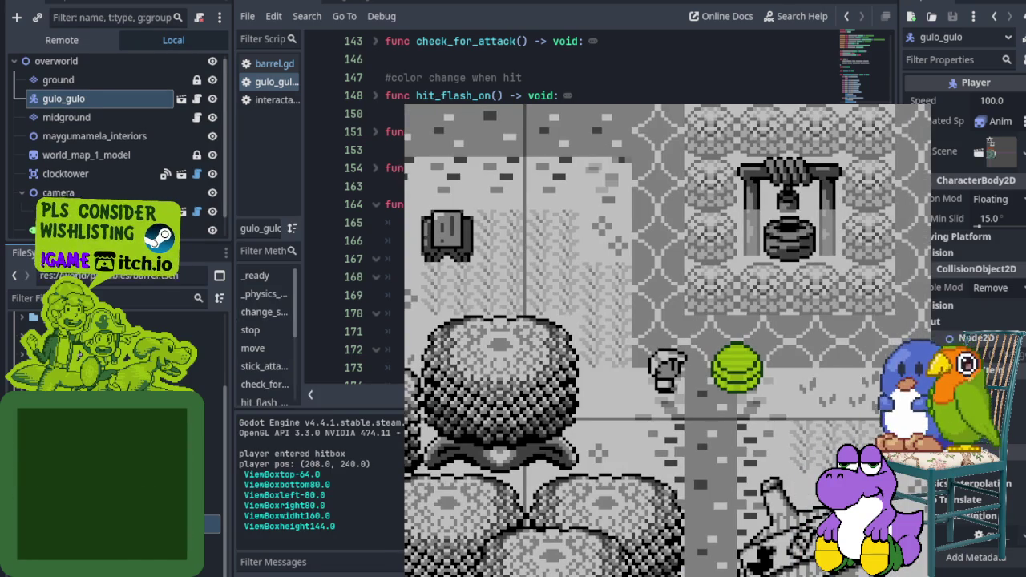
key("Right")
key("space")
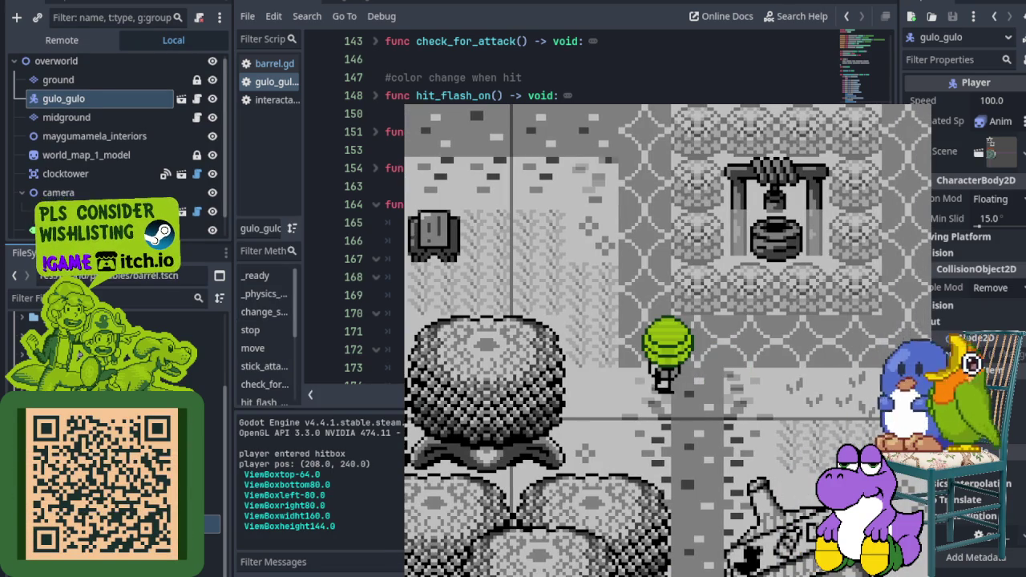
key("space")
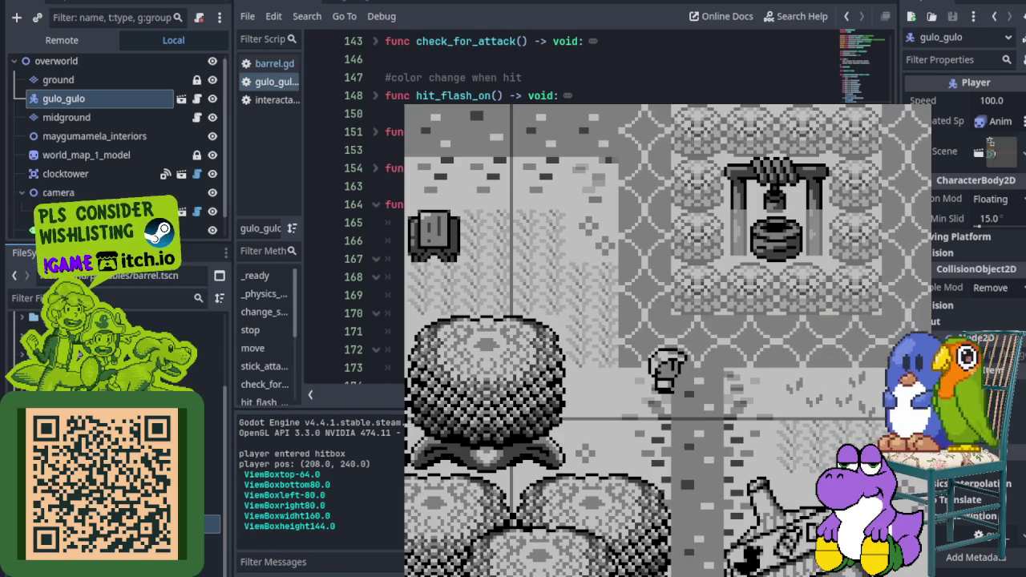
key("F5")
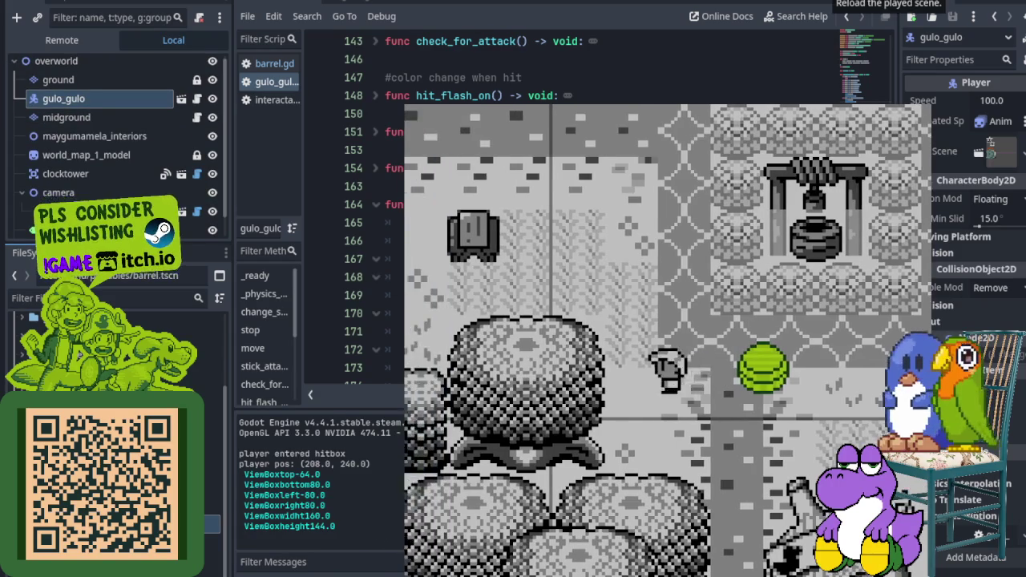
key("space")
key("space")
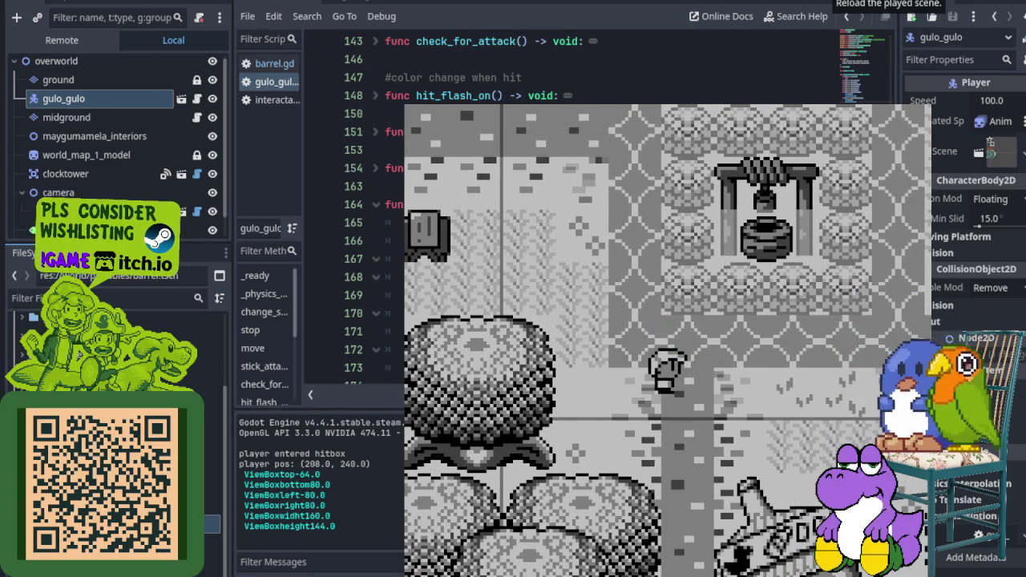
left_click(886, 9)
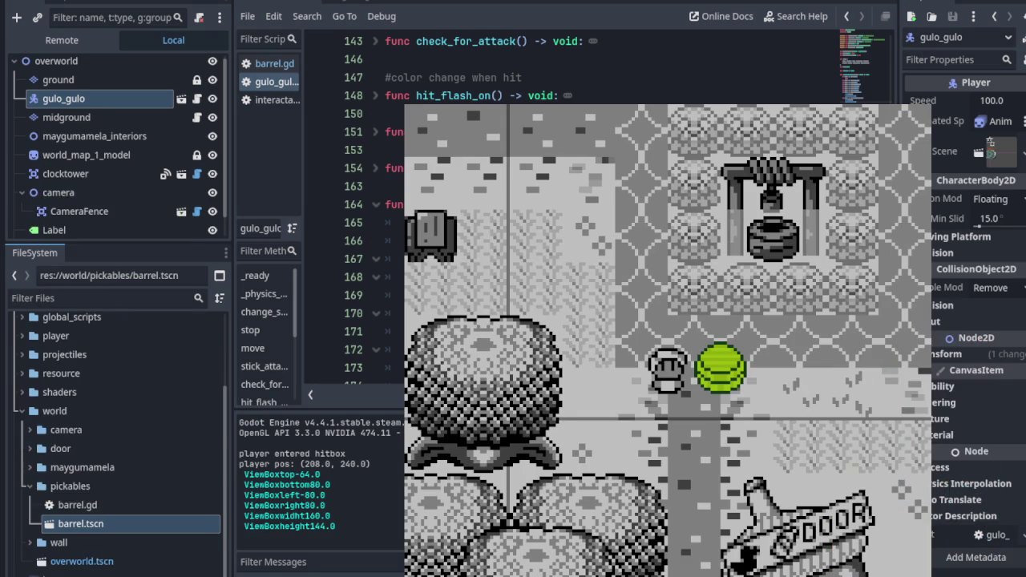
key("Right")
key("space")
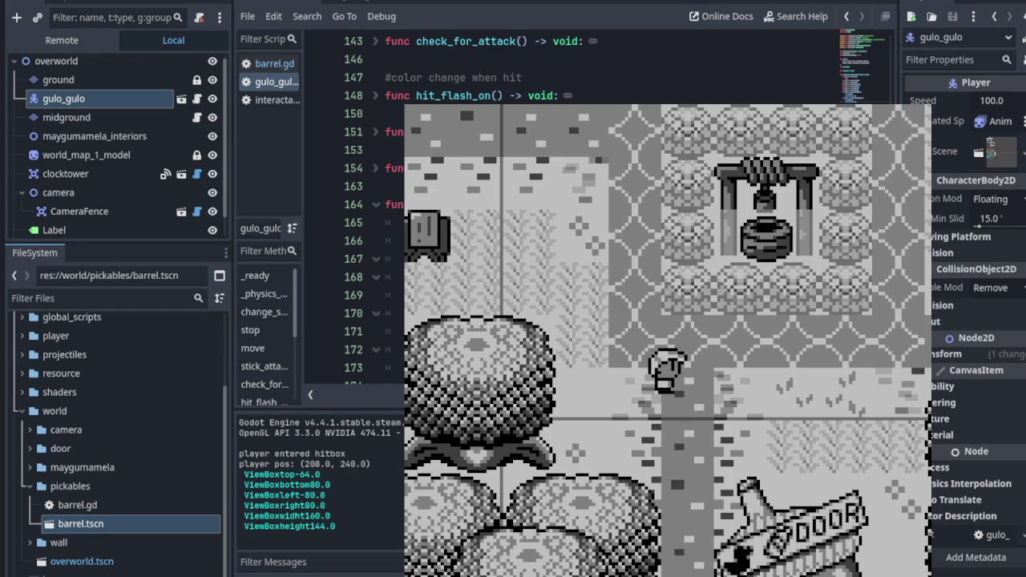
key("F5")
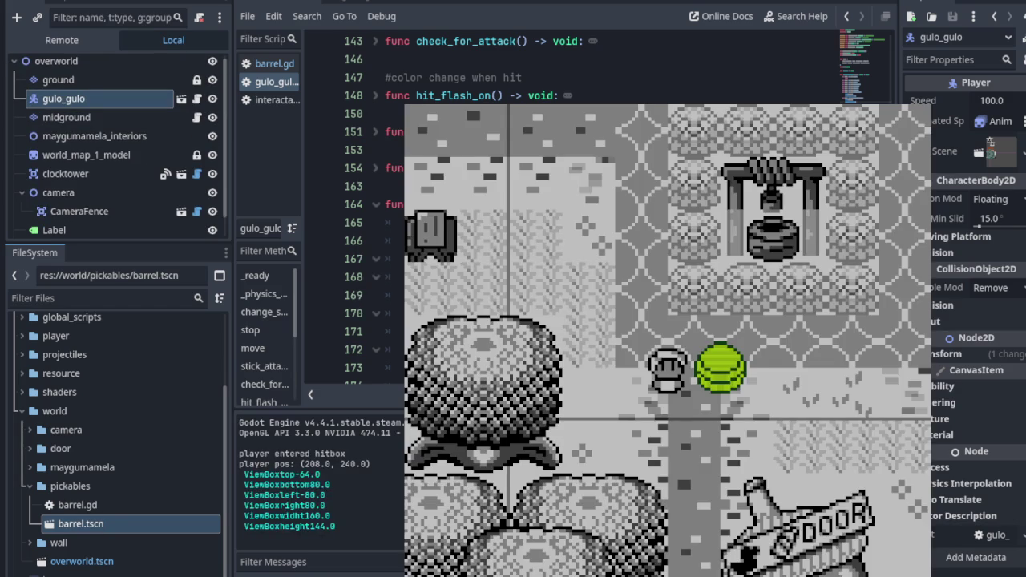
Step: Carry the bush left and up and throw it over further runs, then stop the game
key("Right")
key("Left")
key("Up")
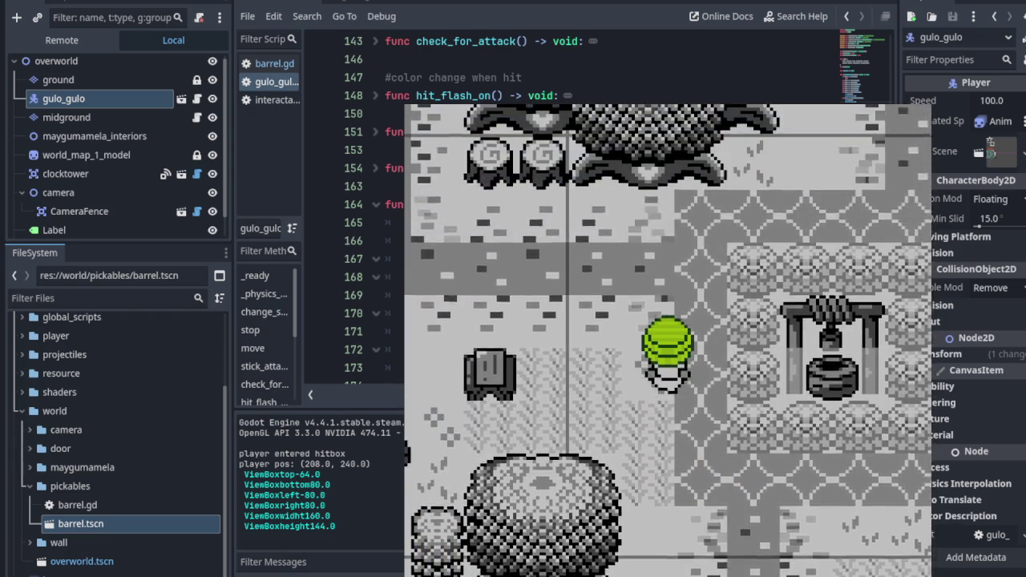
key("space")
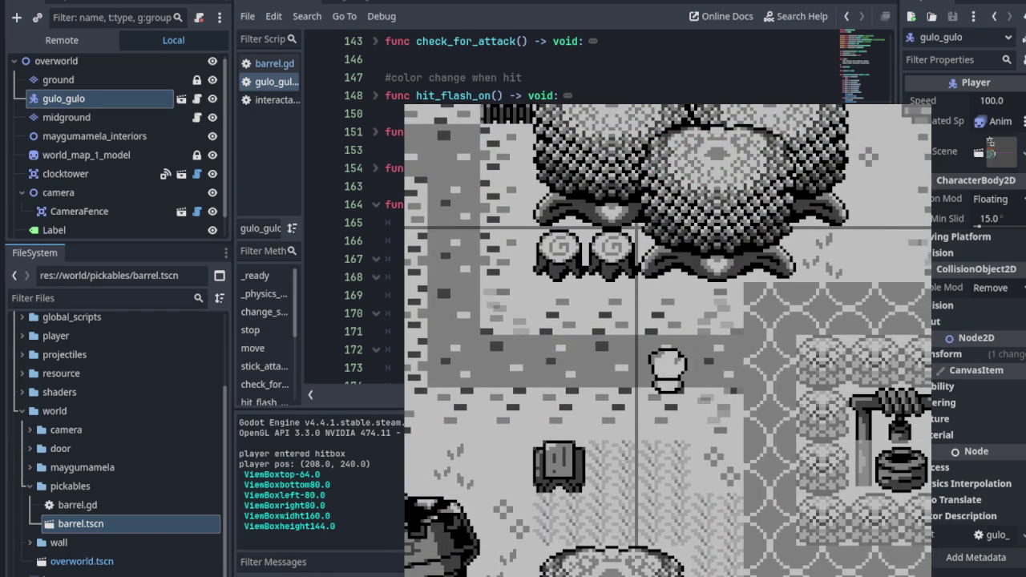
key("F5")
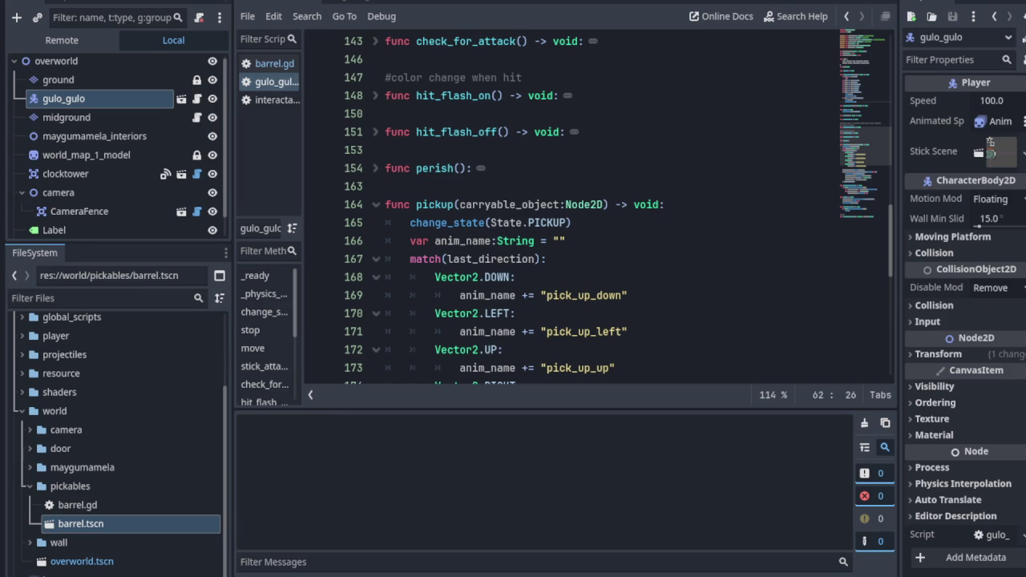
key("Left")
key("space")
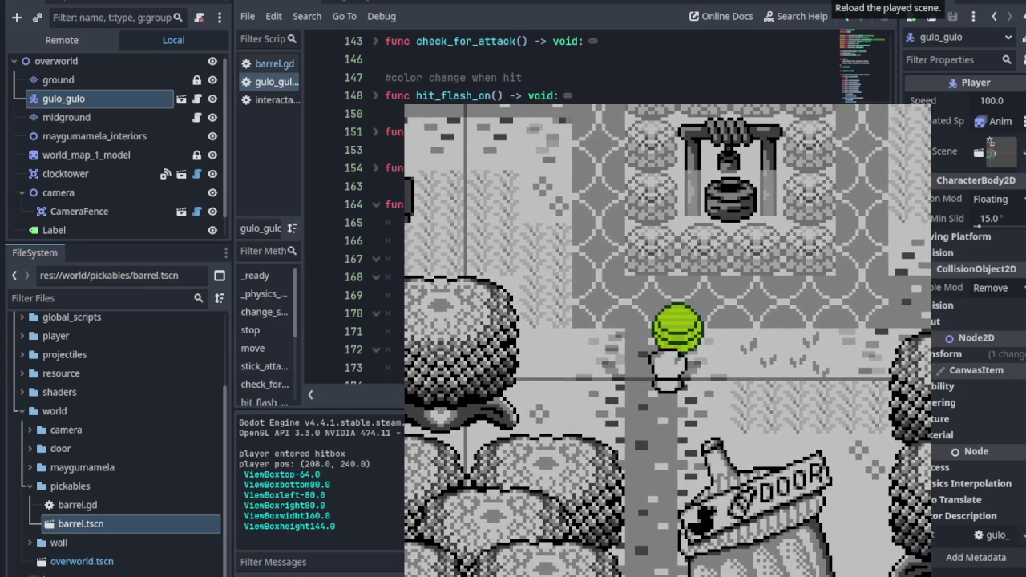
key("Up")
key("space")
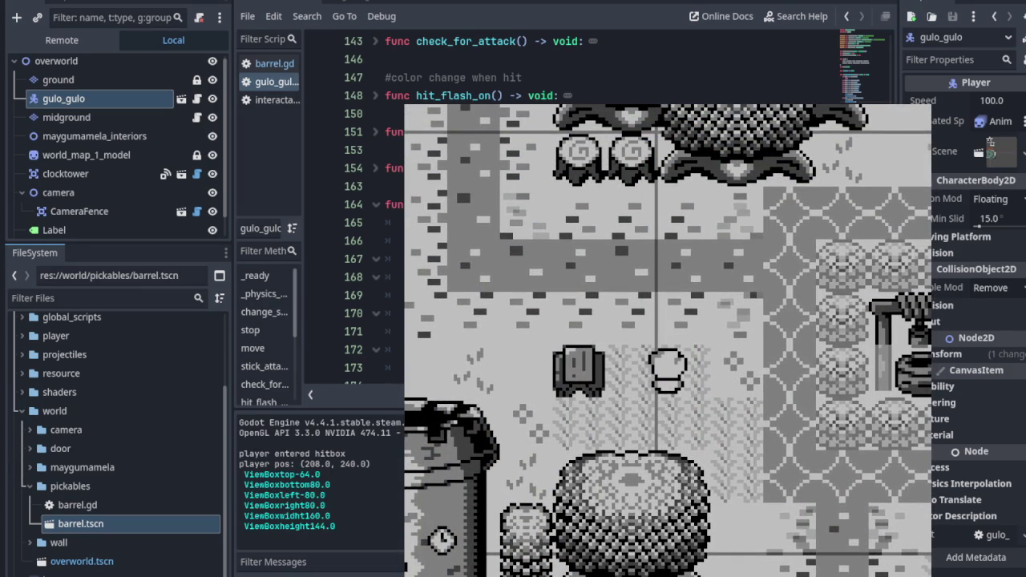
key("F8")
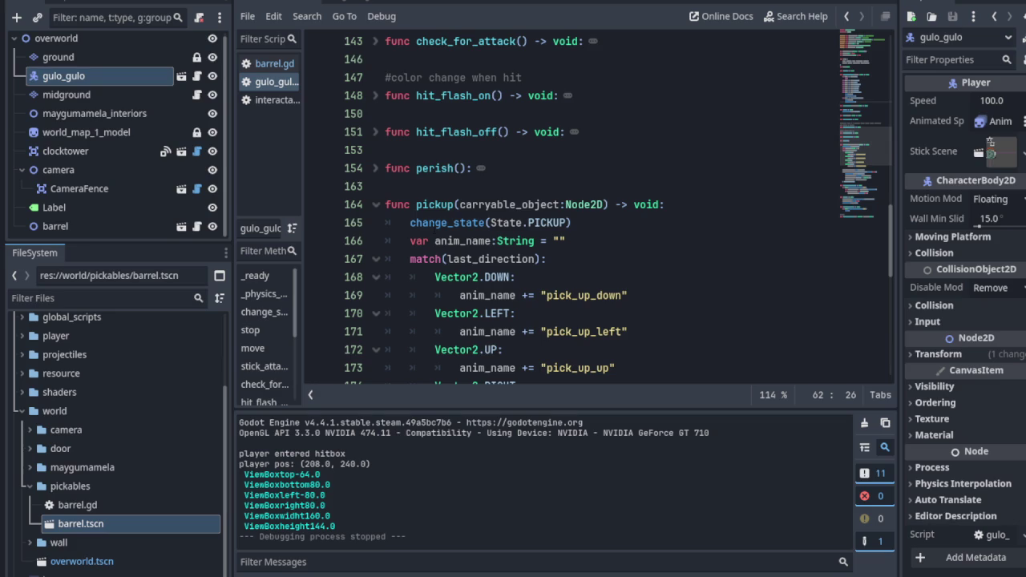
Step: Open clockorocktower.tscn via the FileSystem filter 'clock', collapse test_enemies, and switch to 2D view
left_click(337, 4)
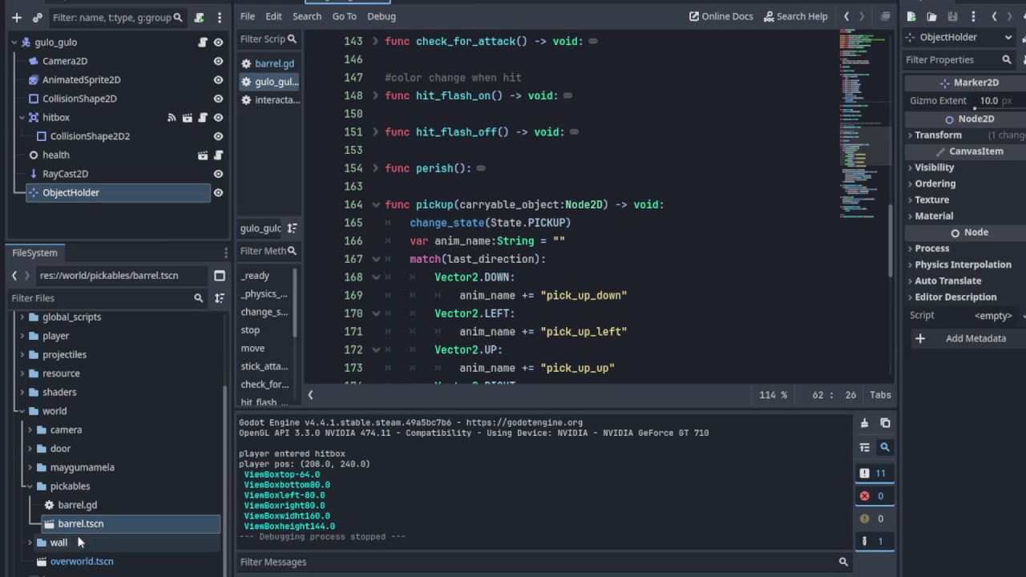
left_click(104, 298)
type("clock")
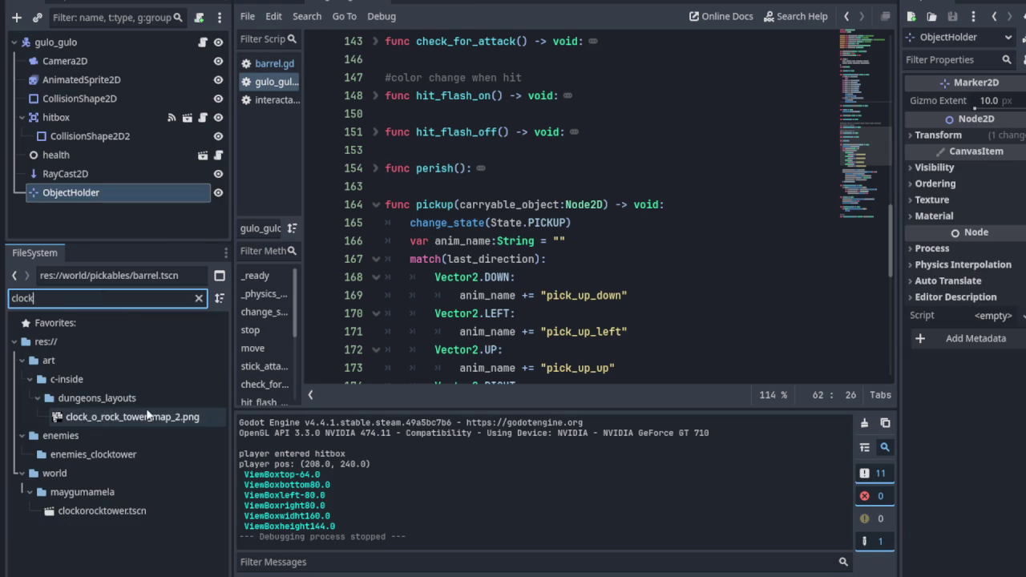
left_click(116, 513)
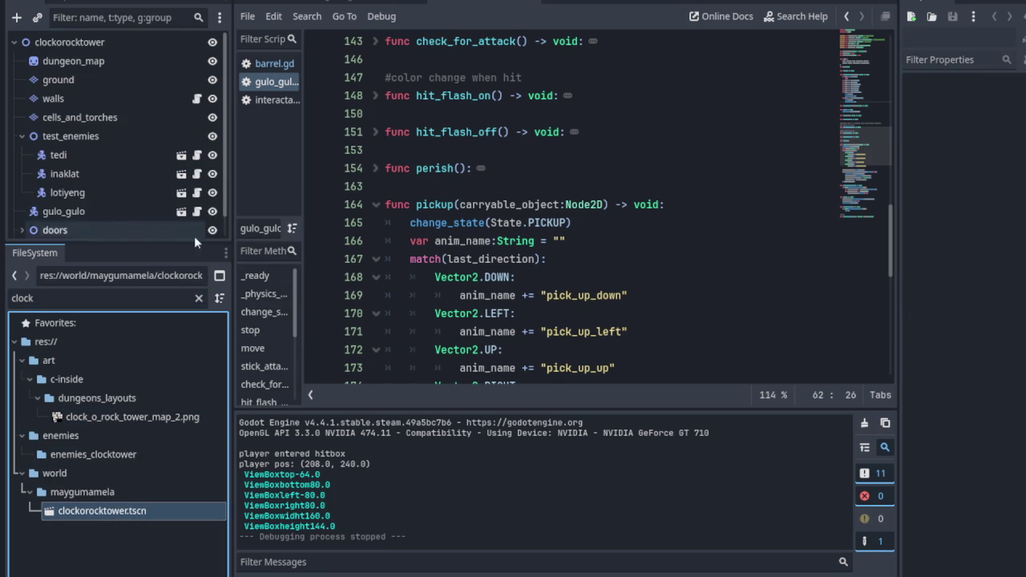
left_click(22, 136)
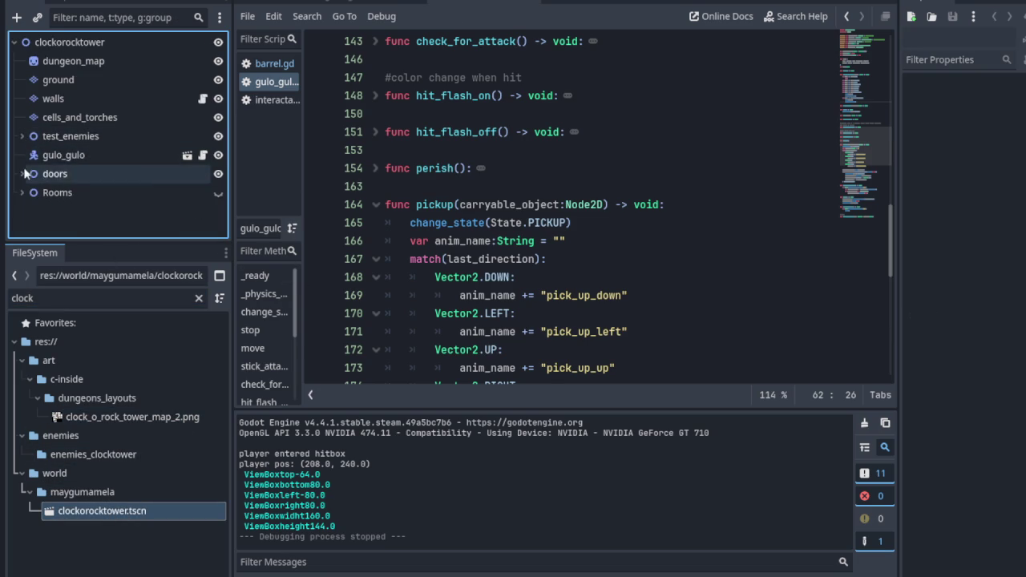
key("ctrl+F1")
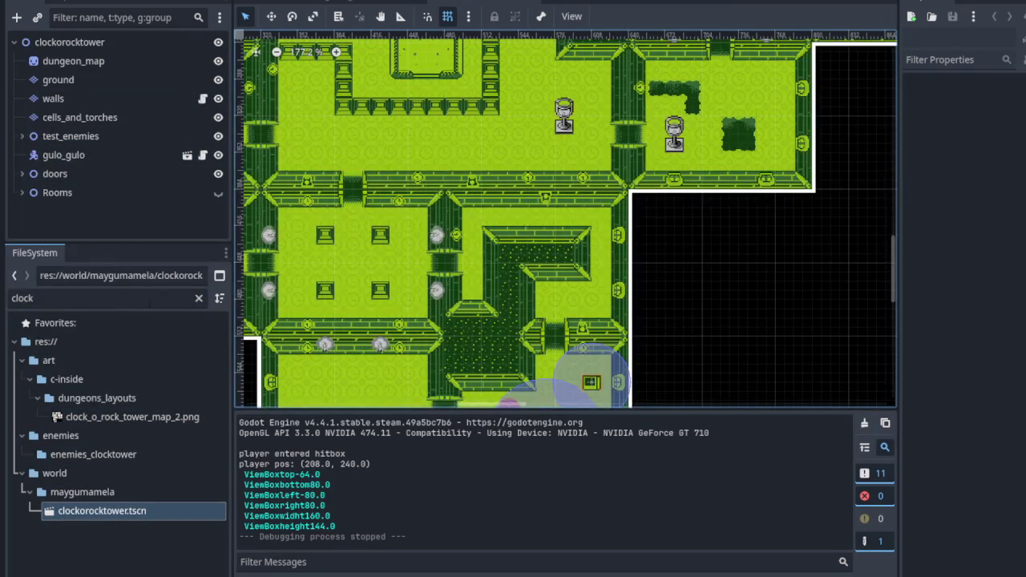
Step: Change the FileSystem filter to 'barre' to list the barrel files
double_click(14, 297)
key("BackSpace")
type("barre")
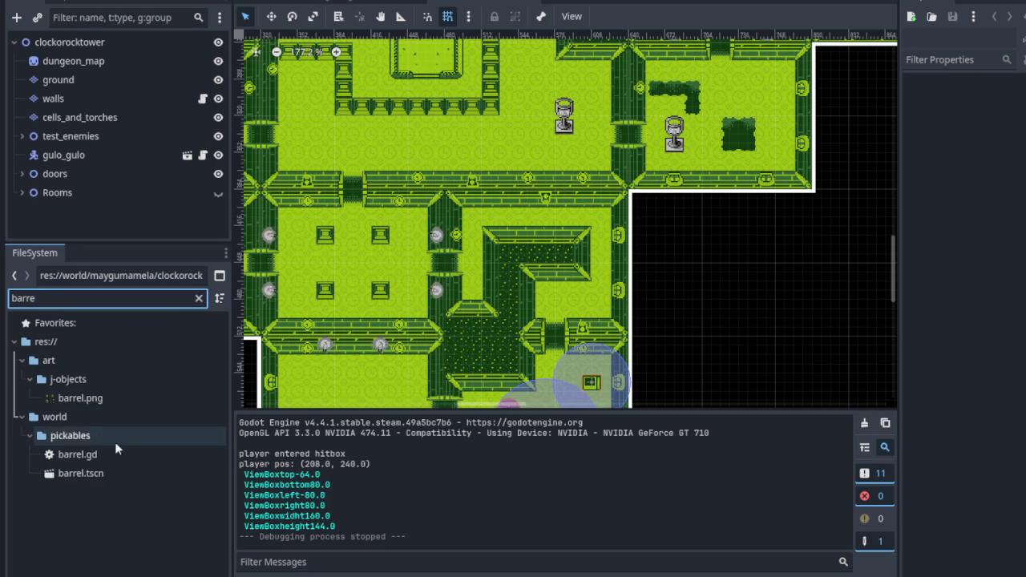
Step: Instance barrel.tscn under Rooms and drag it to (408, 568) inside a tower room
left_click(103, 475)
mouse_move(103, 475)
left_mouse_down()
mouse_move(108, 218)
mouse_move(98, 207)
left_mouse_up()
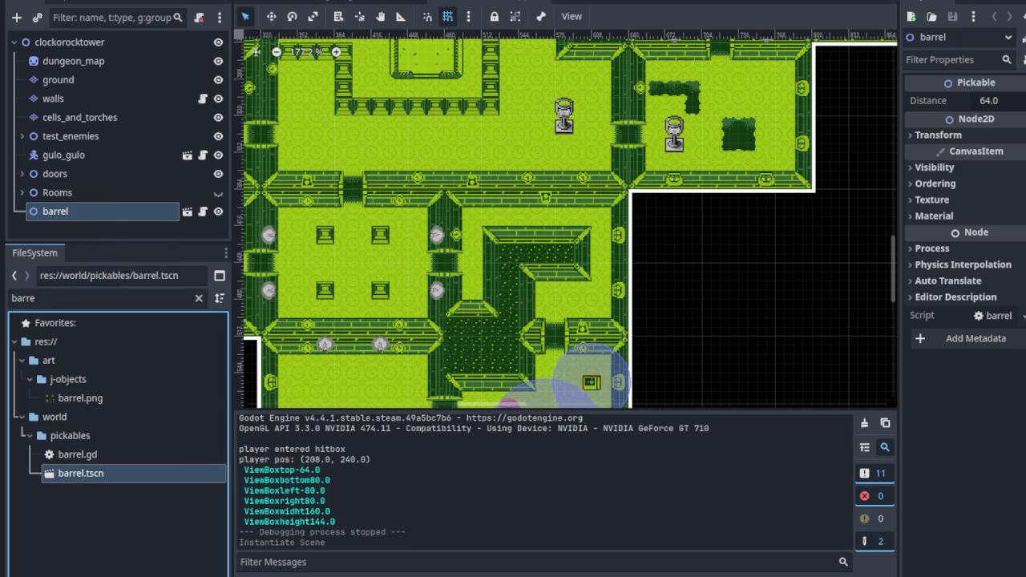
scroll(416, 255, "down", 5)
scroll(400, 217, "up", 3)
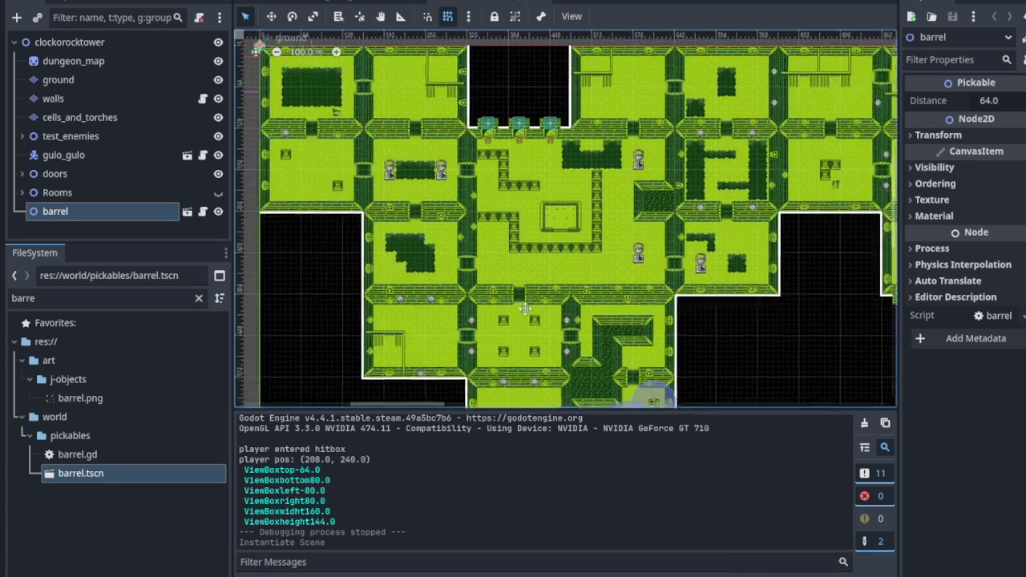
scroll(315, 75, "up", 4)
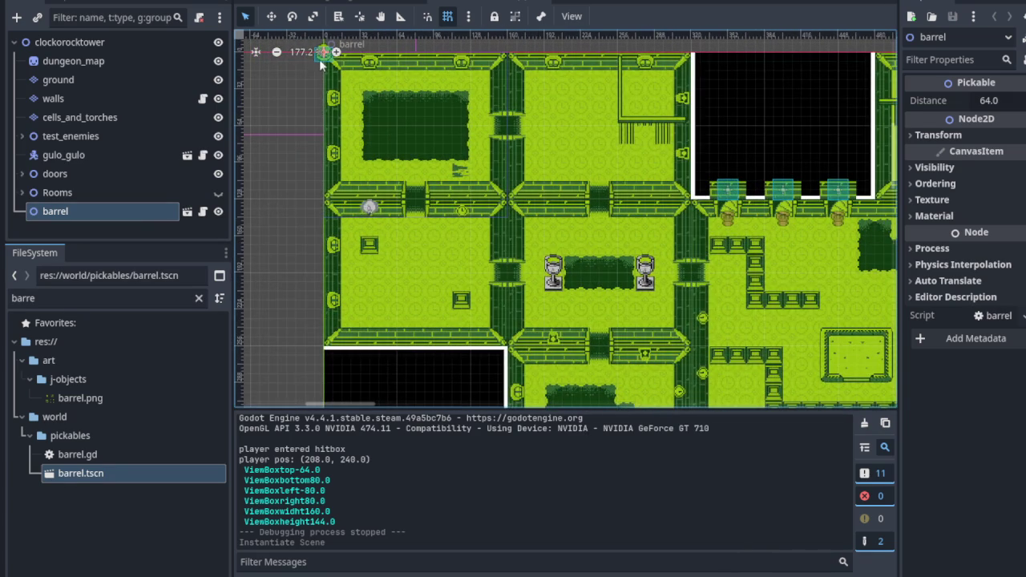
mouse_move(376, 162)
left_mouse_down()
mouse_move(456, 271)
mouse_move(635, 372)
mouse_move(426, 219)
mouse_move(321, 94)
mouse_move(481, 105)
mouse_move(504, 127)
mouse_move(543, 336)
mouse_move(534, 346)
left_mouse_up()
scroll(391, 189, "up", 1)
scroll(635, 371, "down", 4)
scroll(533, 346, "up", 1)
scroll(522, 291, "down", 2)
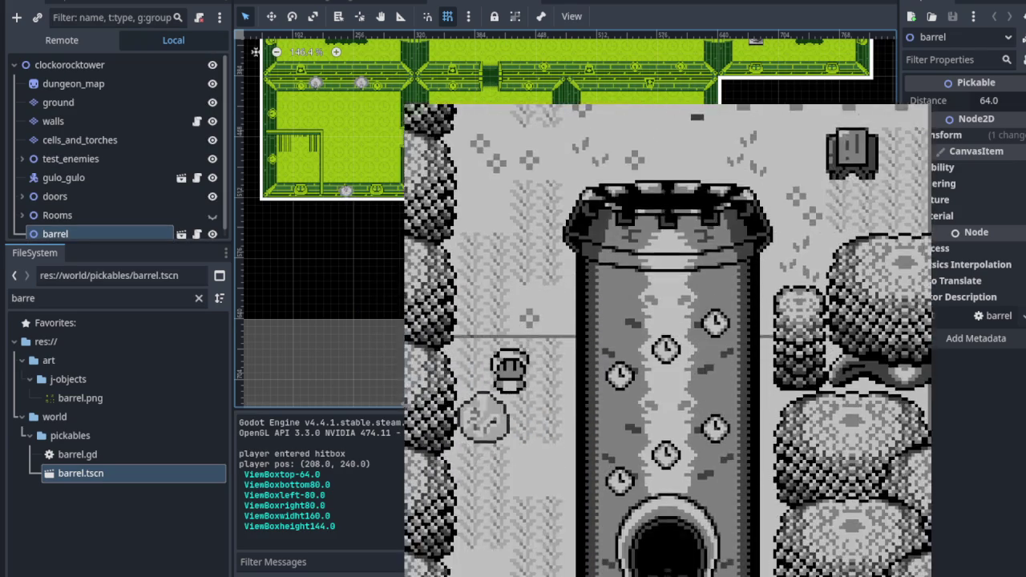
Step: In the running game, walk into the tower, lift and throw the barrel, then stop
key("Down")
key("Right")
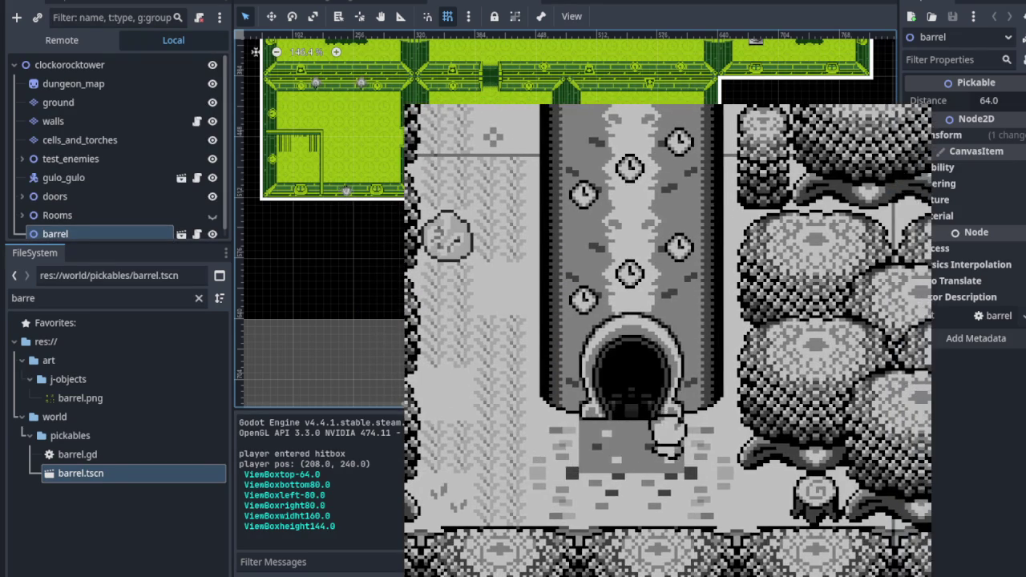
key("Up")
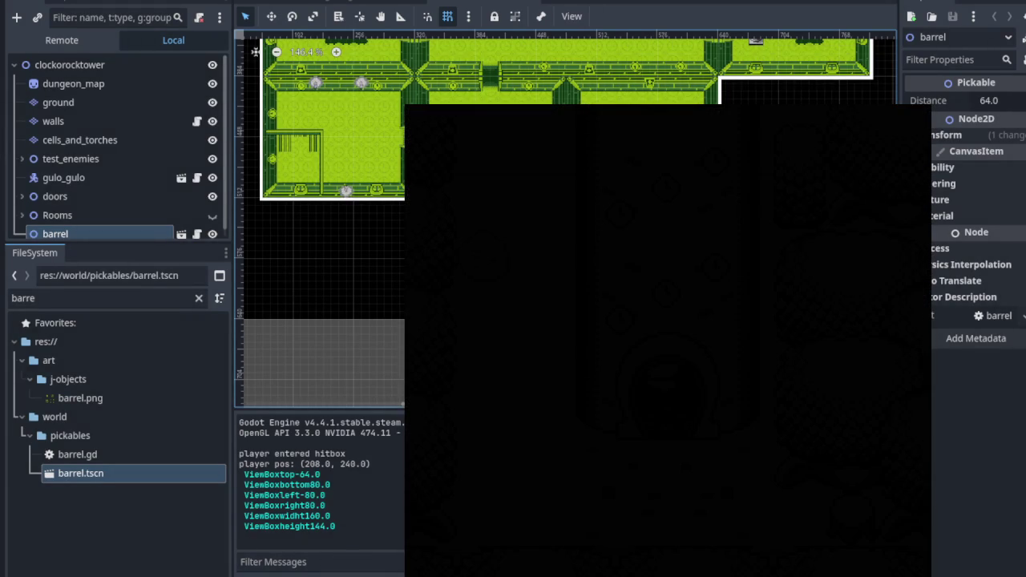
key("Up")
key("Right")
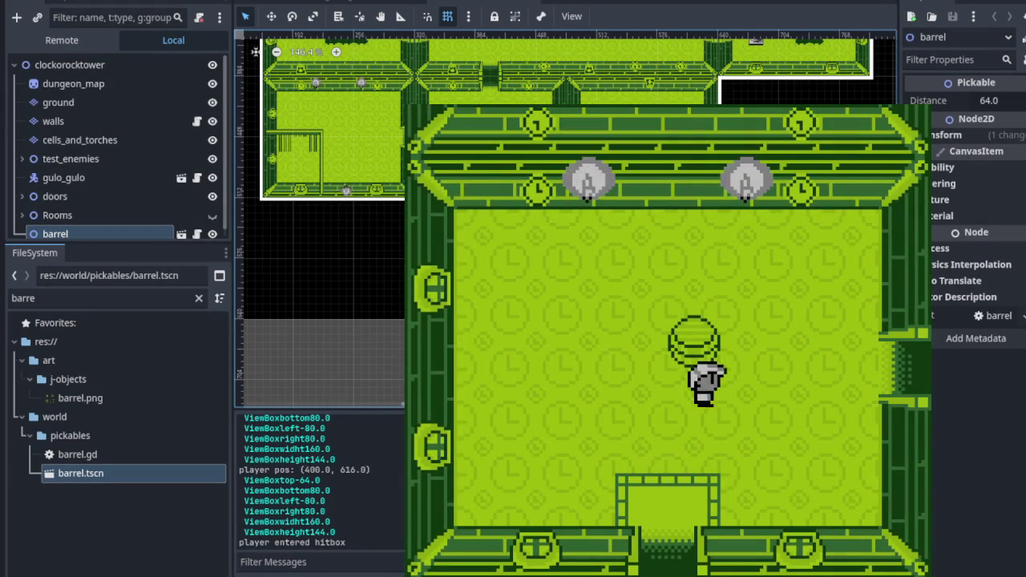
key("space")
key("space")
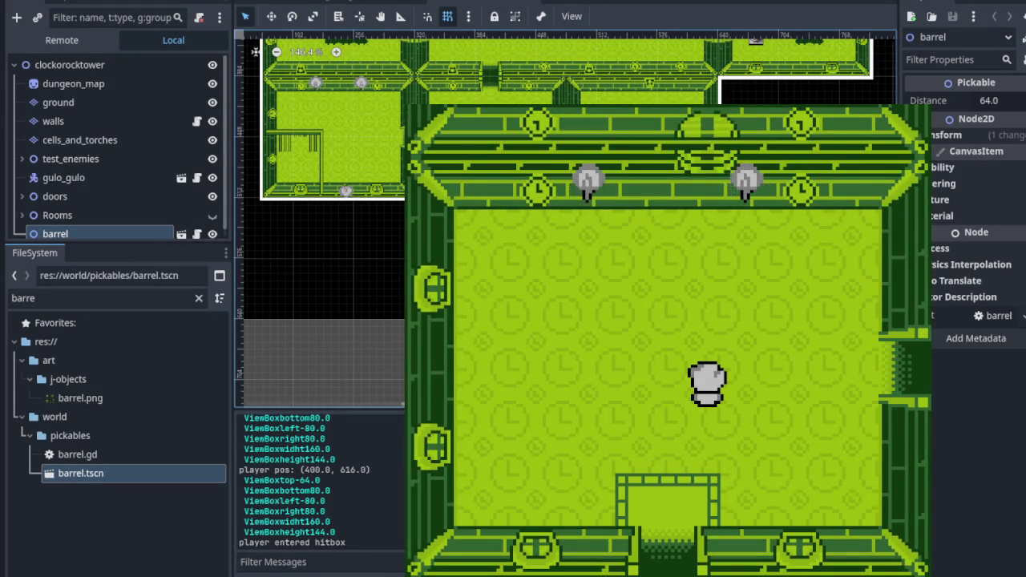
key("F8")
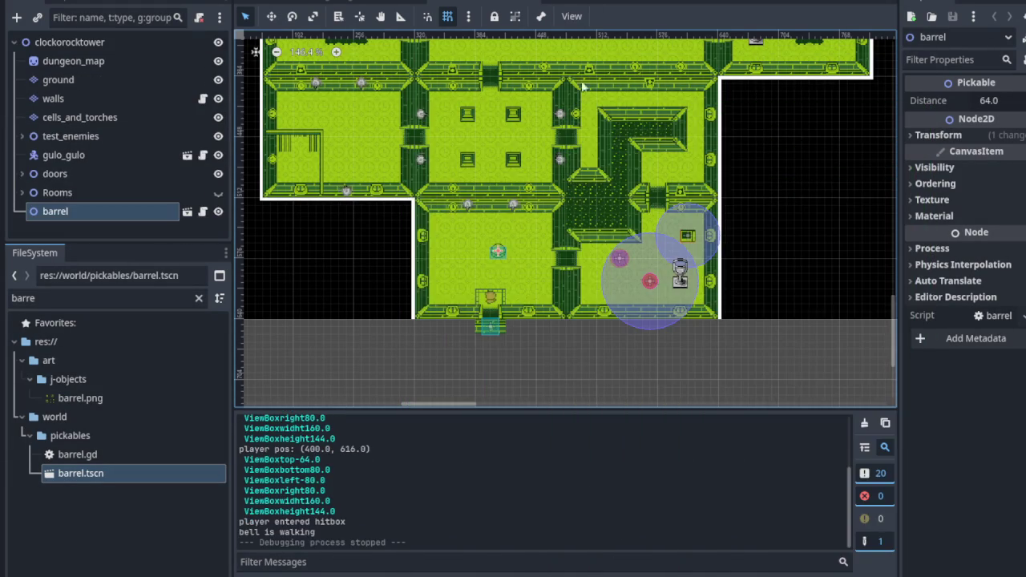
Step: Switch to the barrel.tscn tab to check its 16 × 12 collision rectangle
left_click(347, 2)
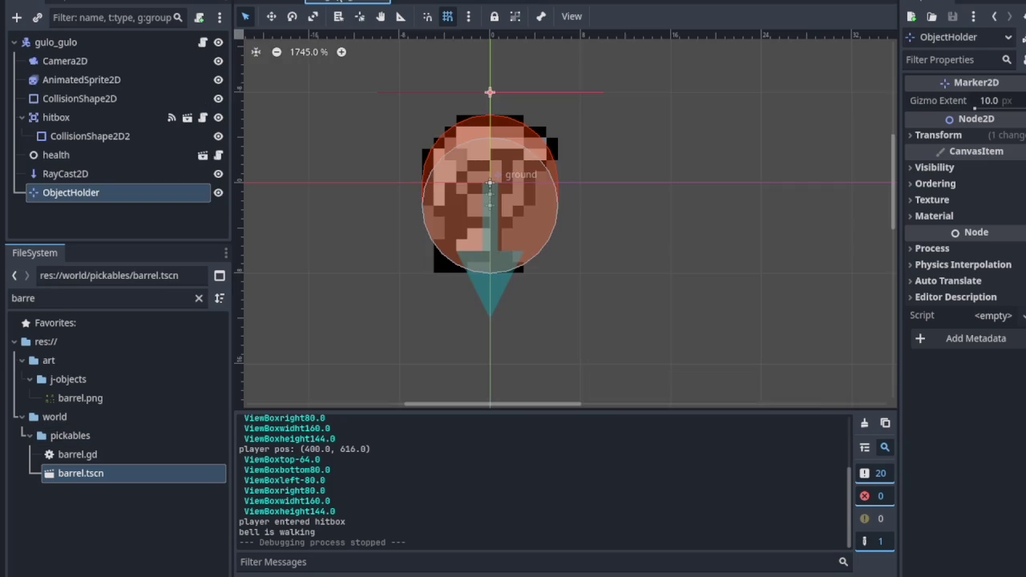
left_click(409, 2)
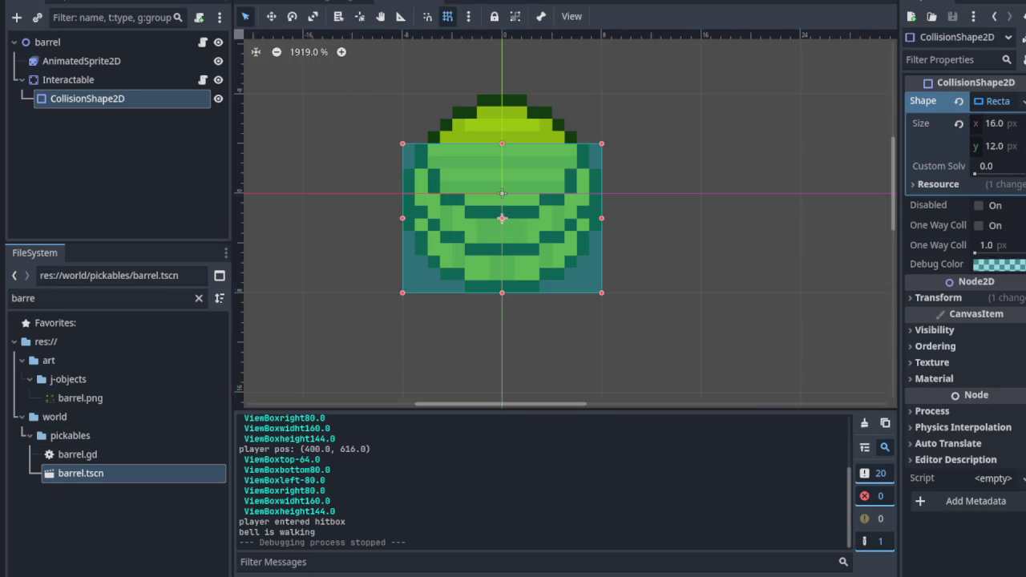
key("ctrl+F3")
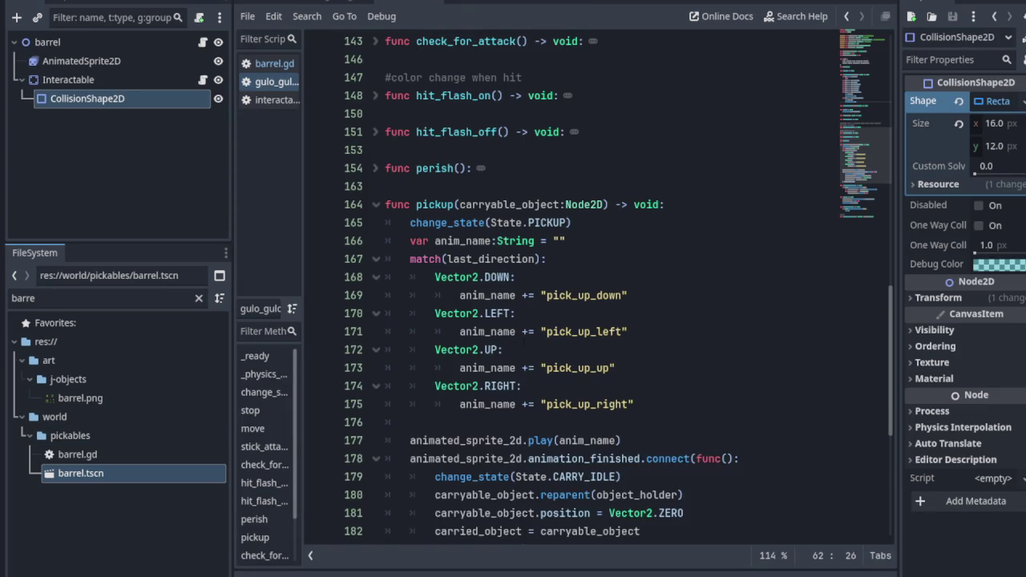
Step: Insert an empty indented line after change_state(State.IDLE) at the end of the player's throw() function
scroll(523, 344, "down", 4)
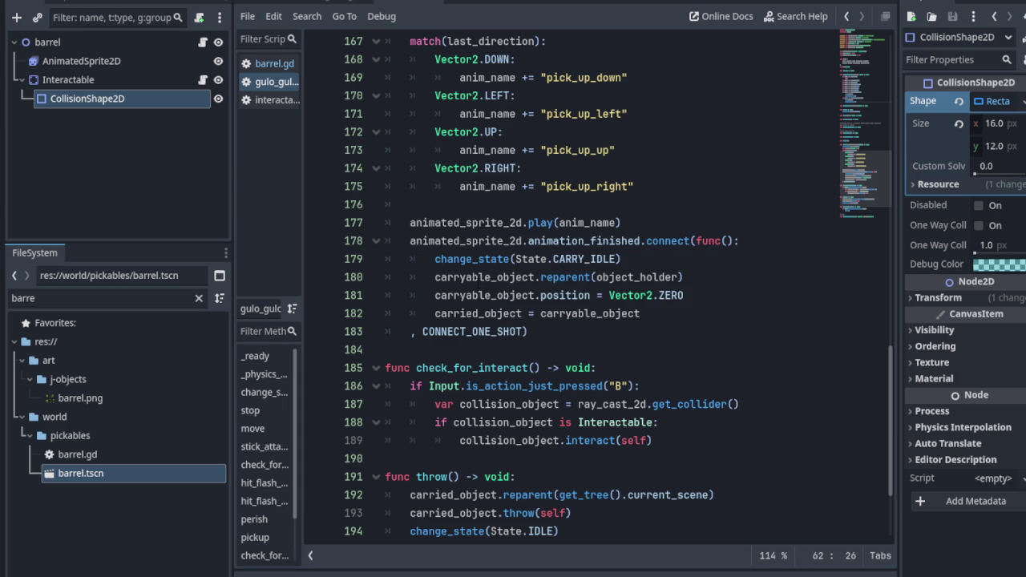
scroll(598, 288, "down", 2)
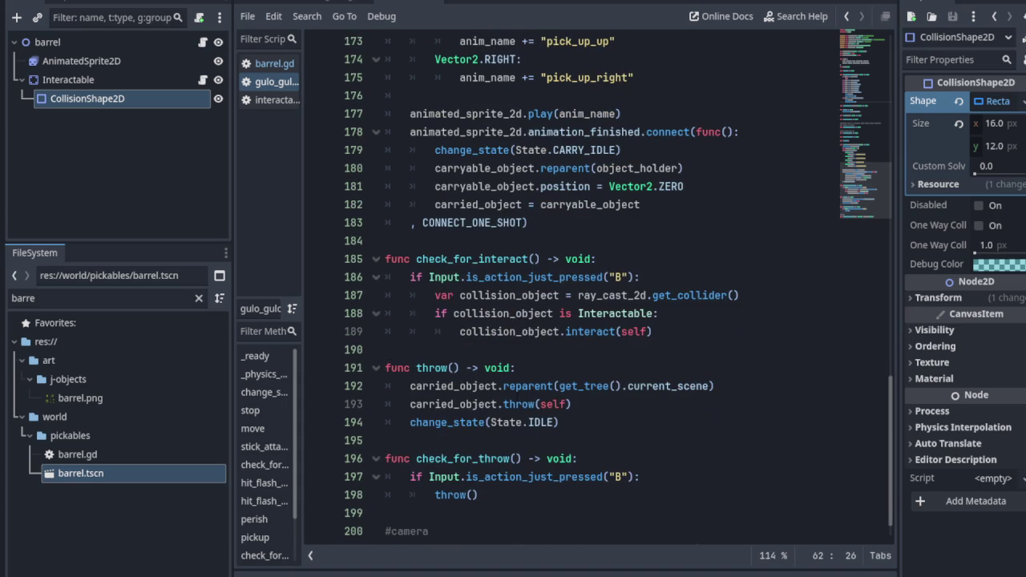
left_click(567, 422)
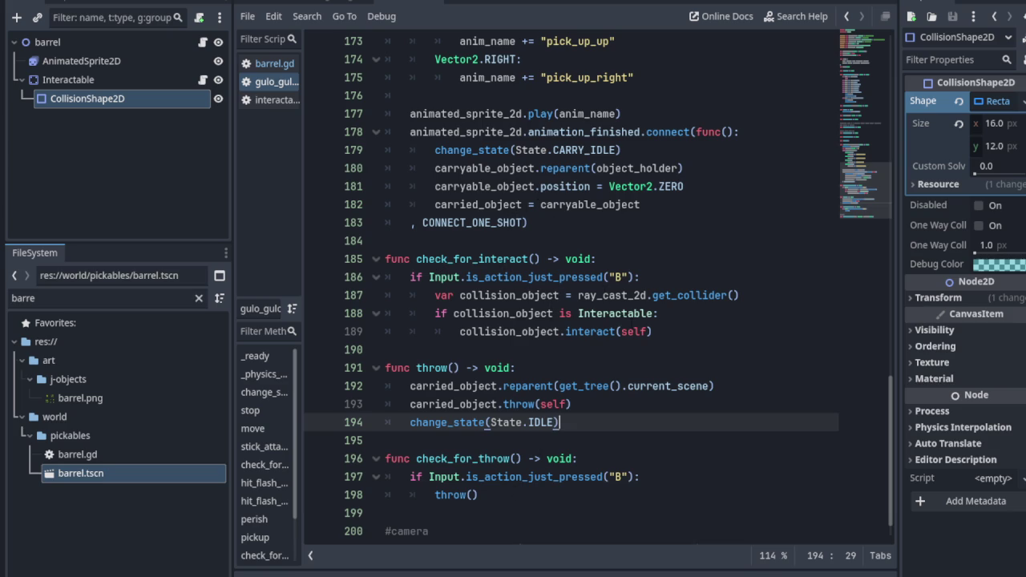
key("Return")
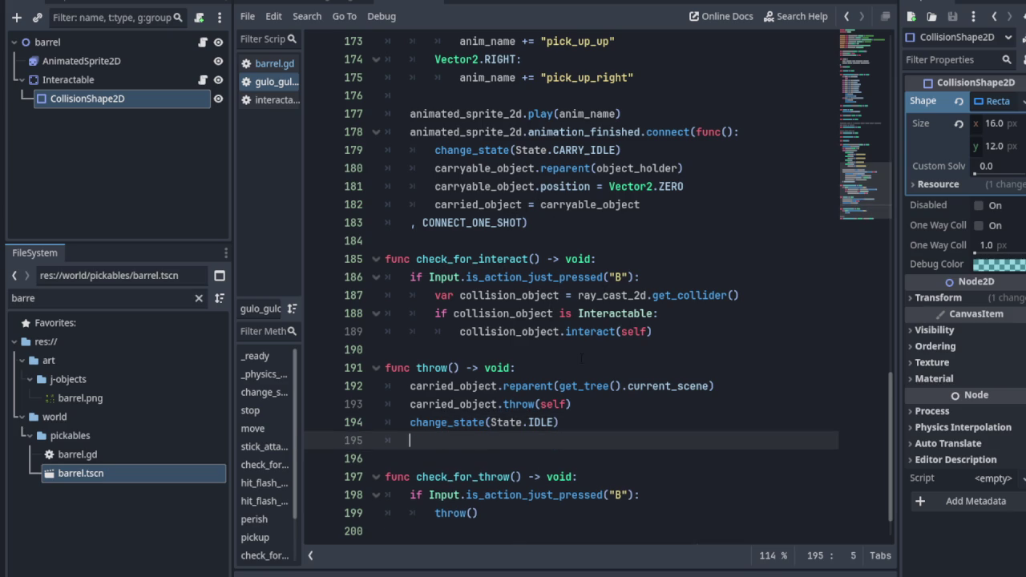
scroll(571, 359, "up", 2)
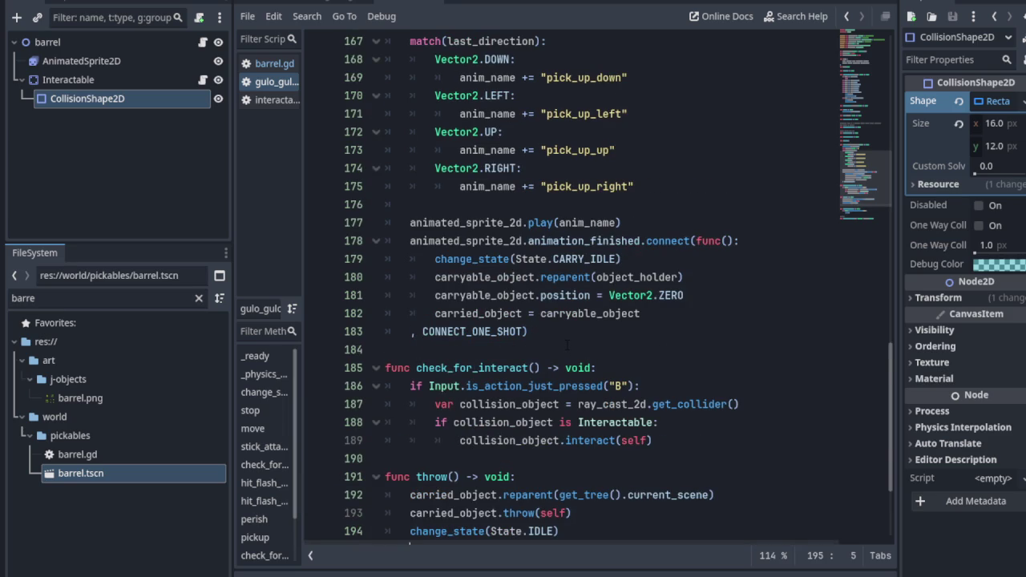
scroll(568, 345, "down", 2)
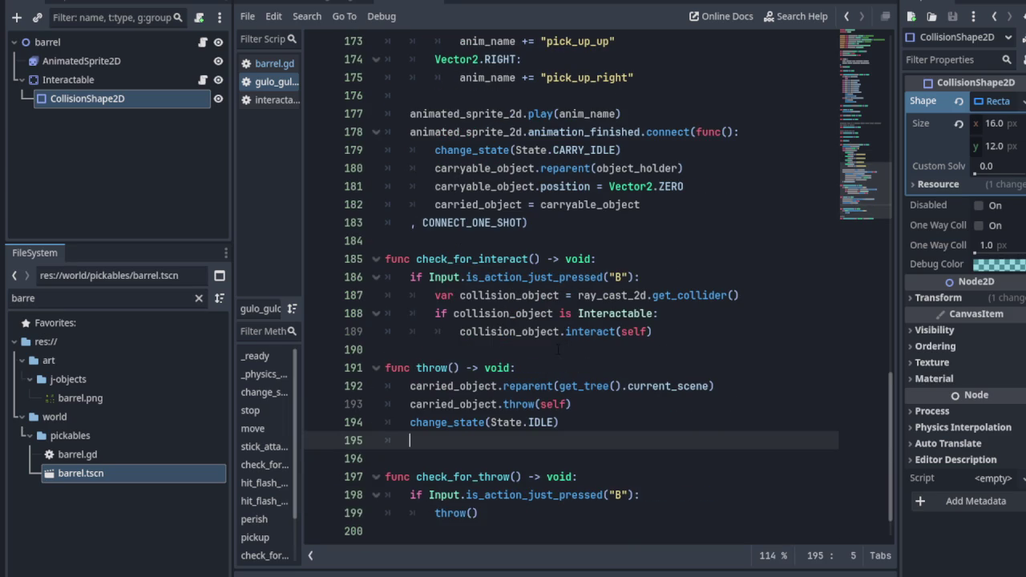
left_click(274, 64)
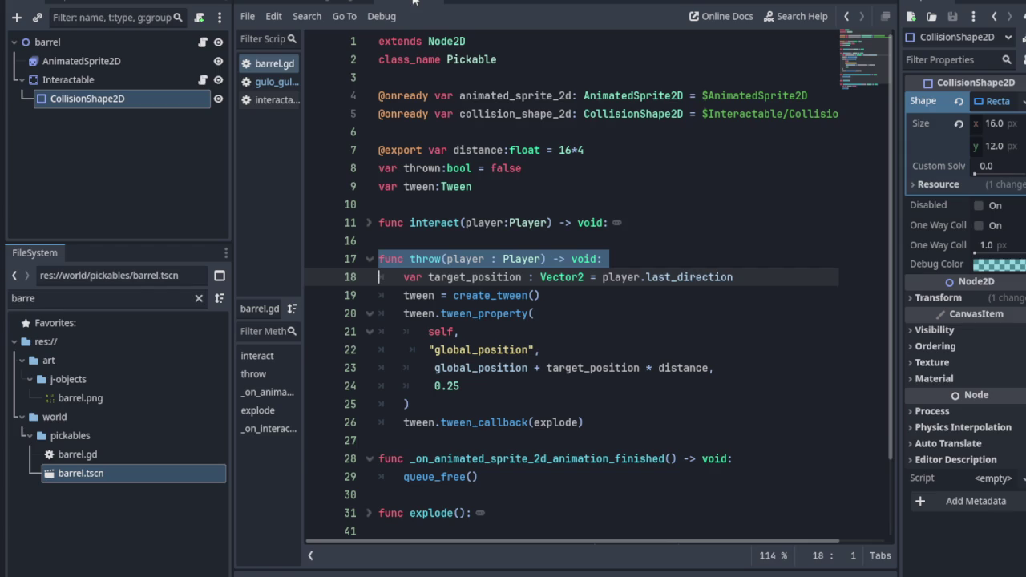
Step: Unfold the explode and interact functions in barrel.gd to find the collision-disabling line
left_click(478, 277)
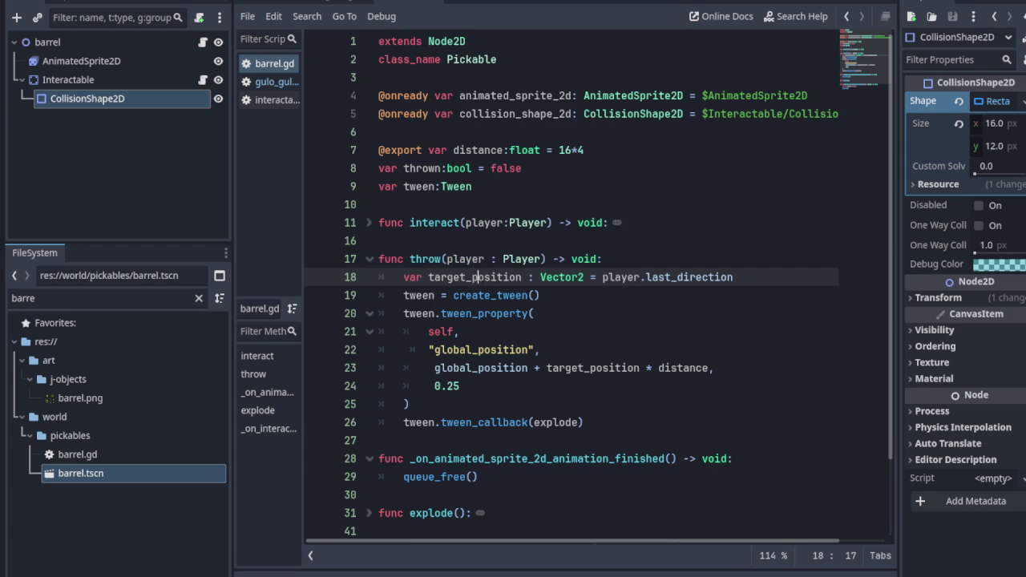
scroll(478, 278, "down", 1)
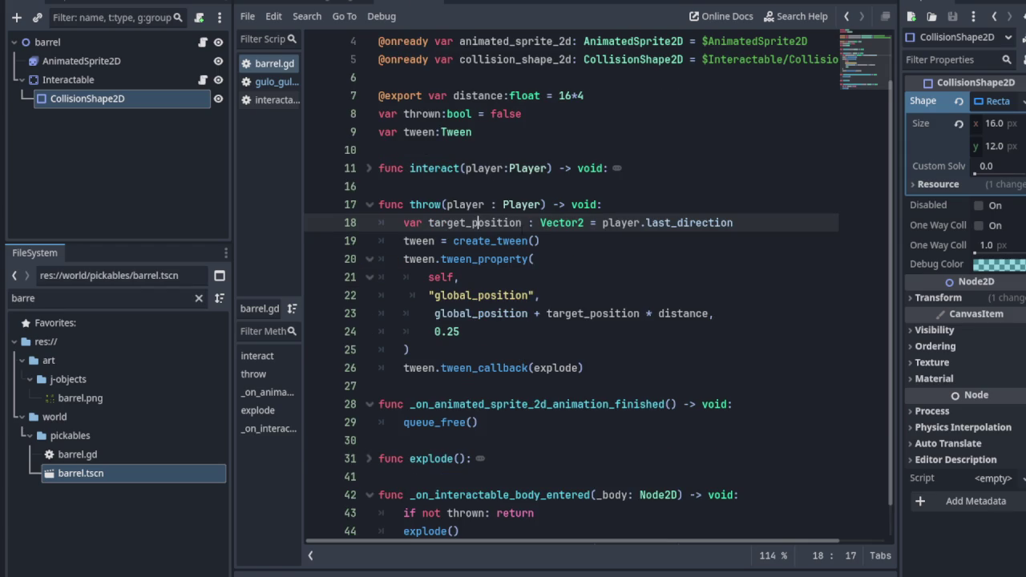
scroll(478, 277, "down", 1)
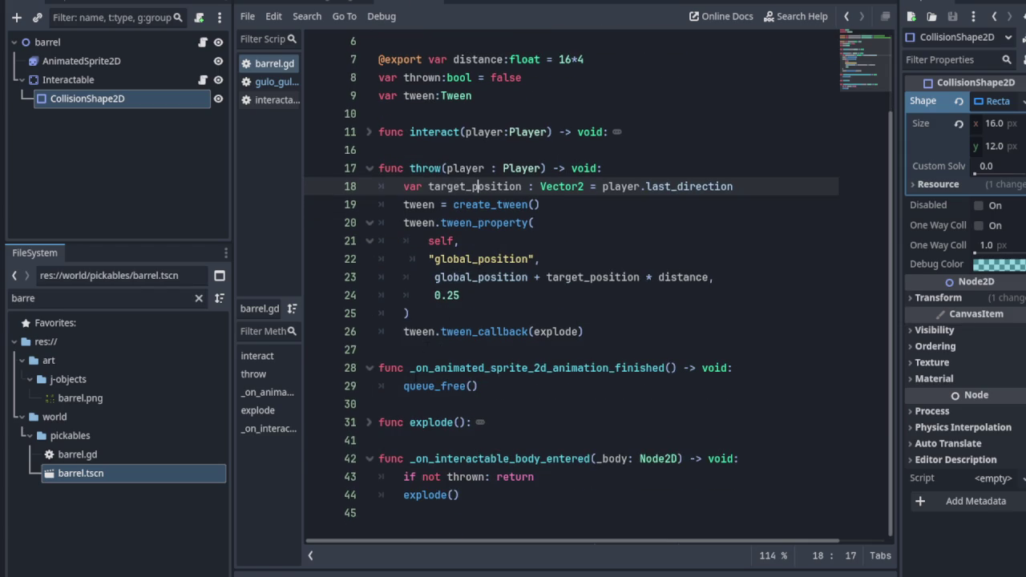
left_click(370, 423)
scroll(370, 424, "down", 3)
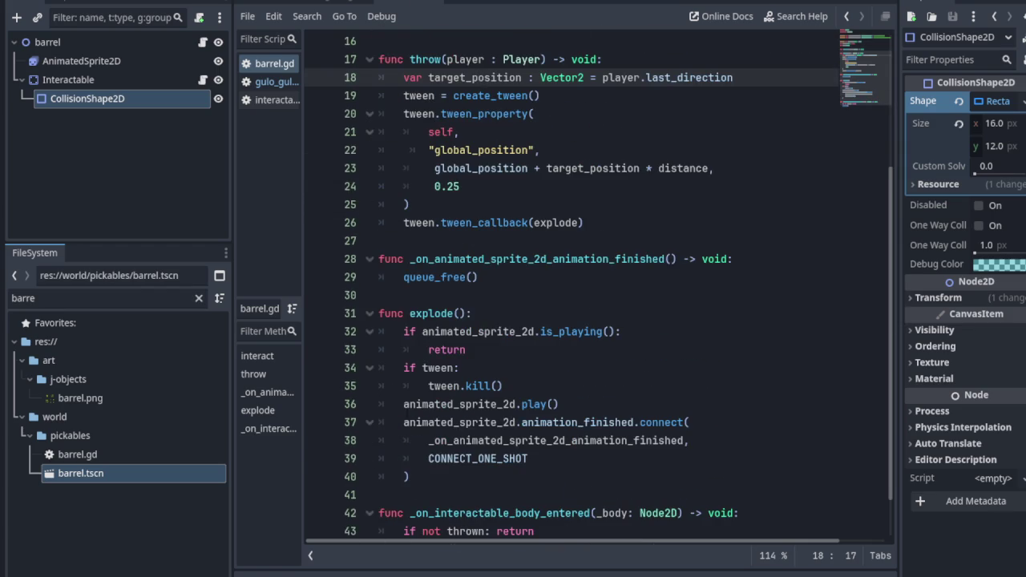
scroll(531, 434, "down", 1)
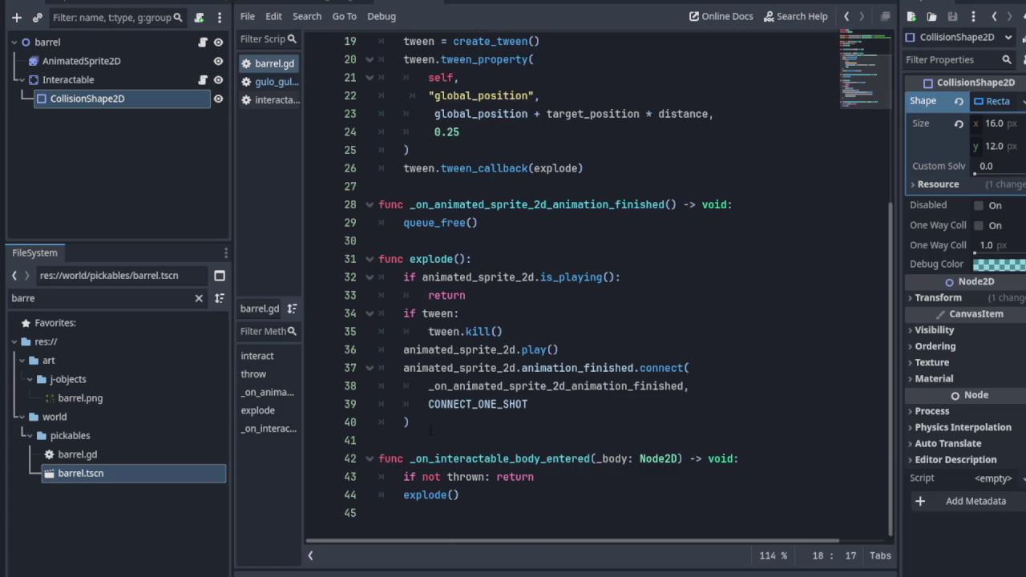
scroll(428, 434, "up", 5)
scroll(479, 356, "up", 2)
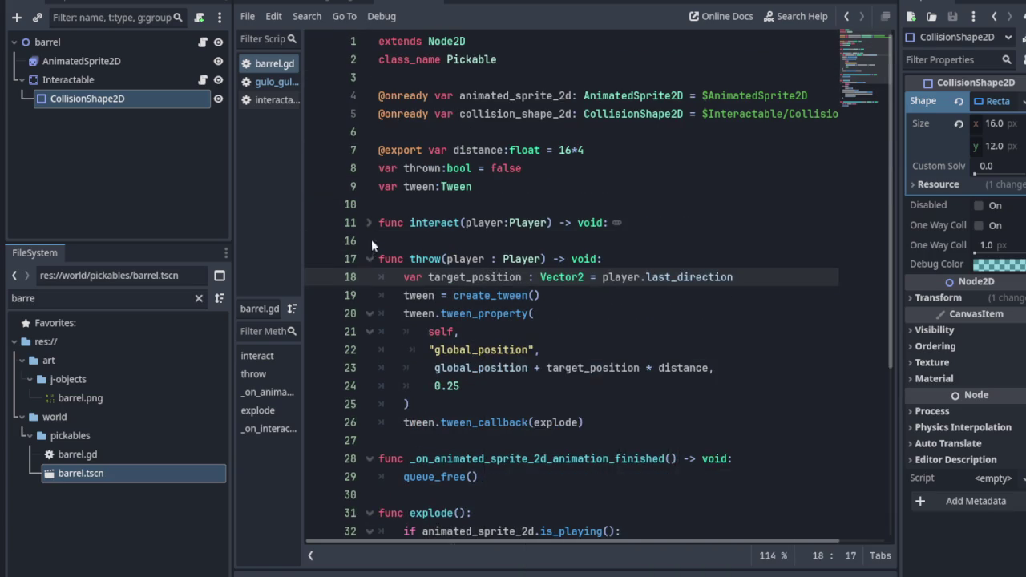
left_click_drag(371, 259, 371, 225)
left_click(477, 306)
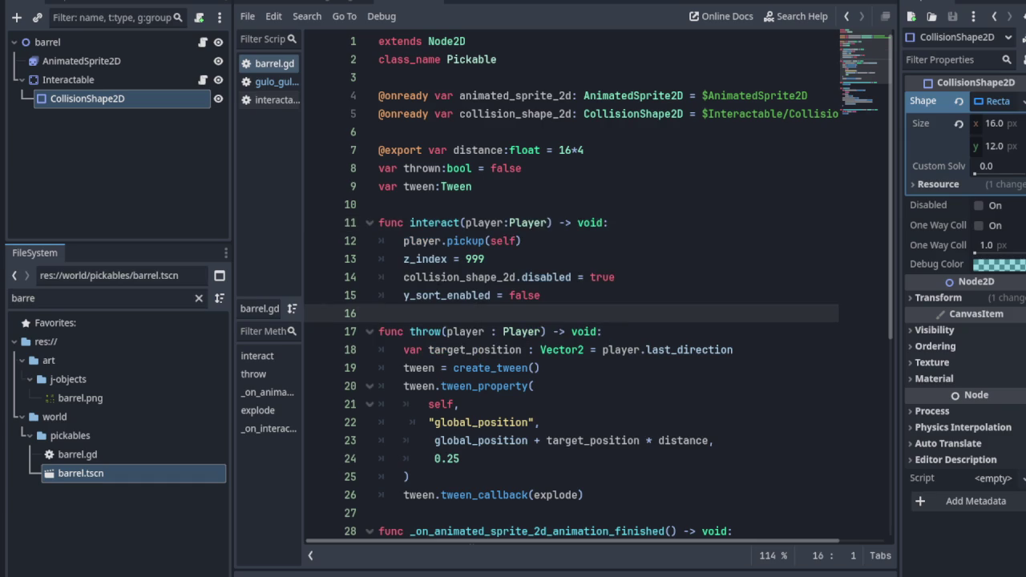
left_click(352, 279)
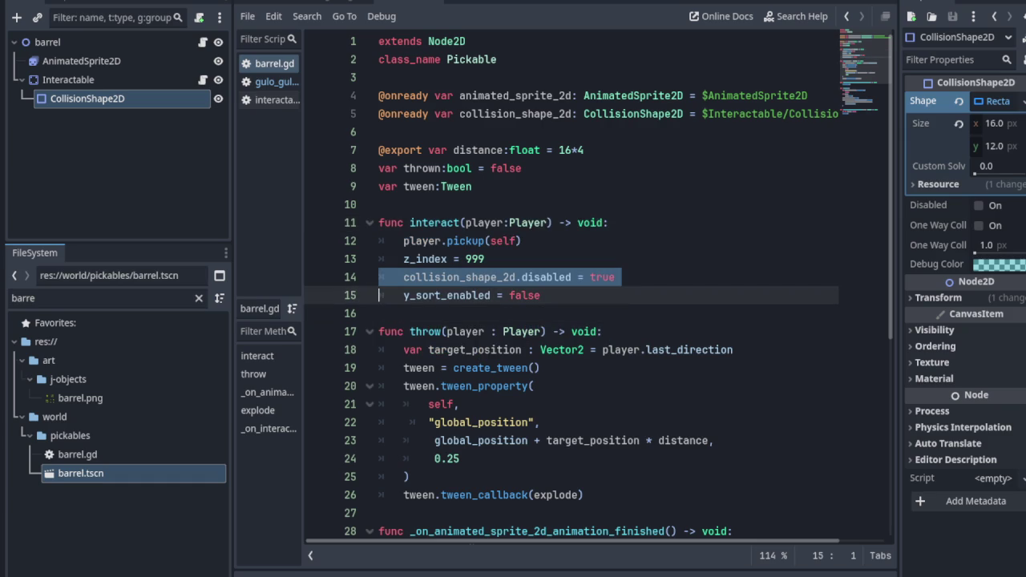
scroll(568, 422, "down", 1)
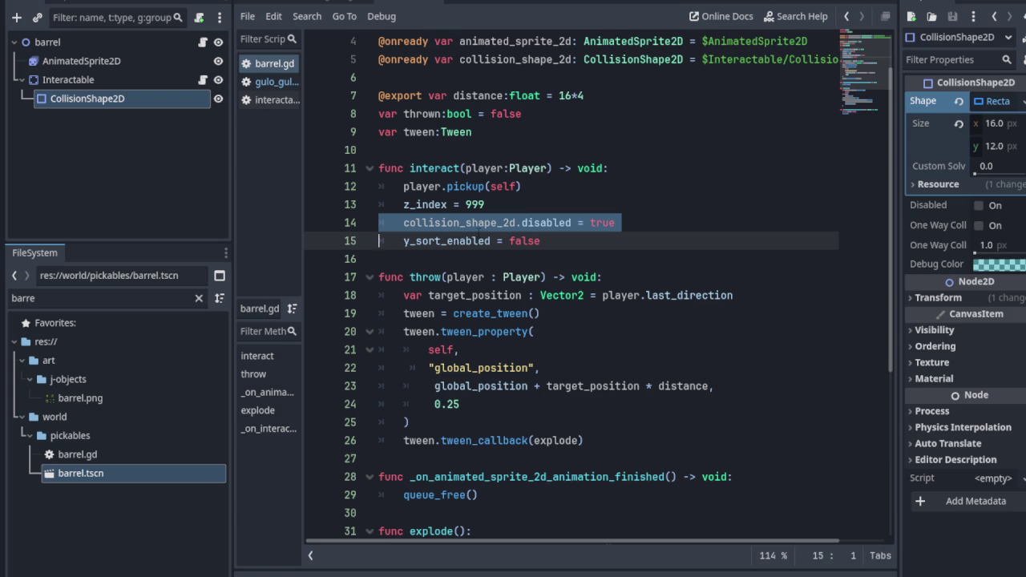
Step: Copy the collision_shape_2d.disabled = true statement from interact()
left_click(479, 223)
key("Home")
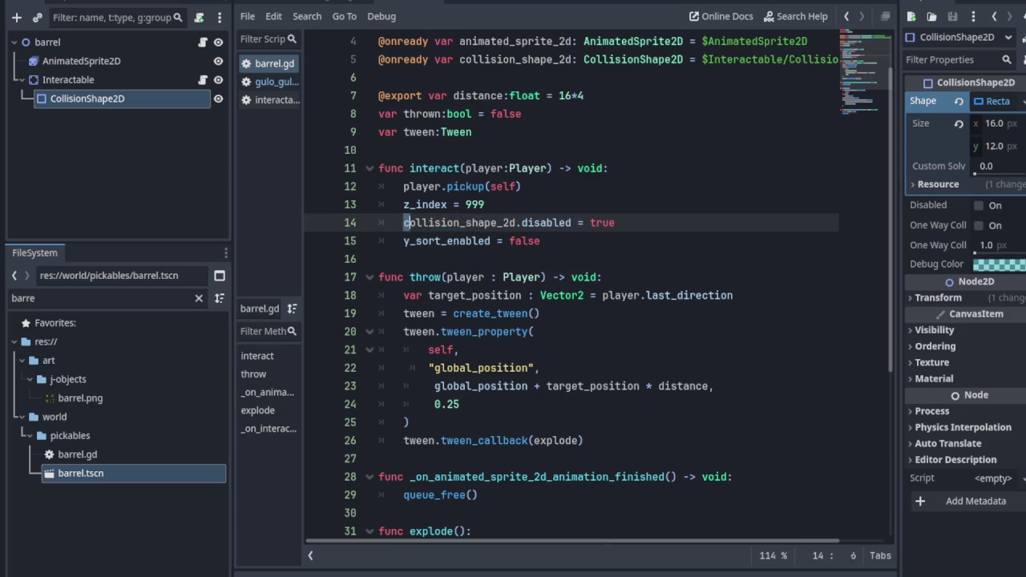
key("shift+End")
key("ctrl+c")
left_click(548, 354)
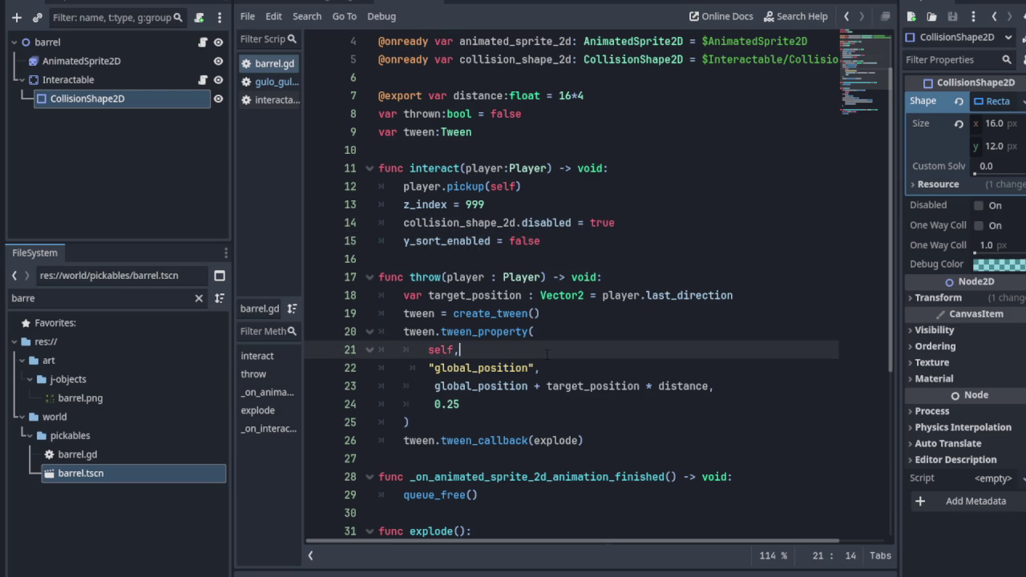
Step: Paste it into throw() after the target_position line, change true to false, and save
left_click(749, 295)
key("Return")
key("ctrl+v")
key("BackSpace")
key("BackSpace")
key("BackSpace")
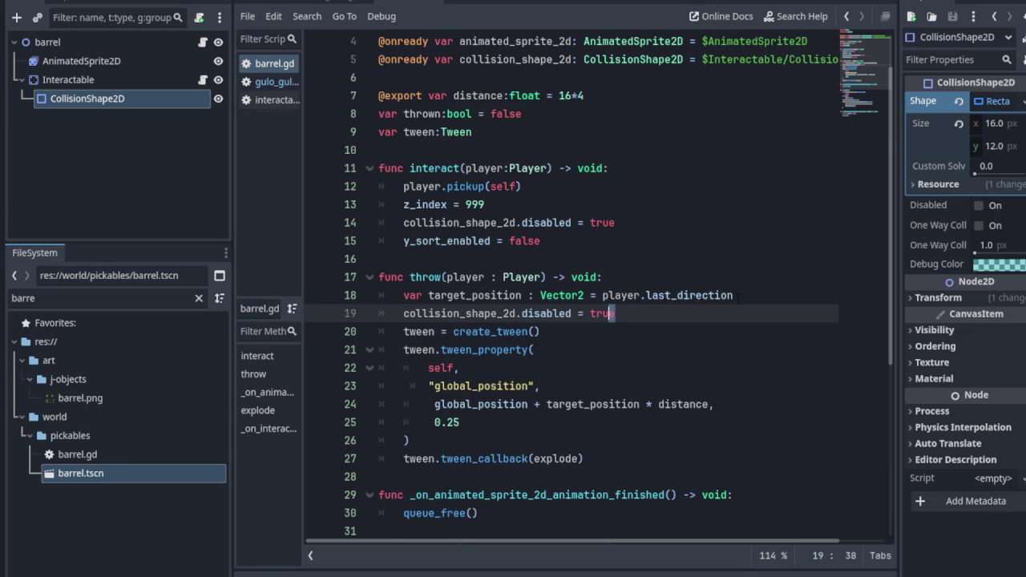
type("fals")
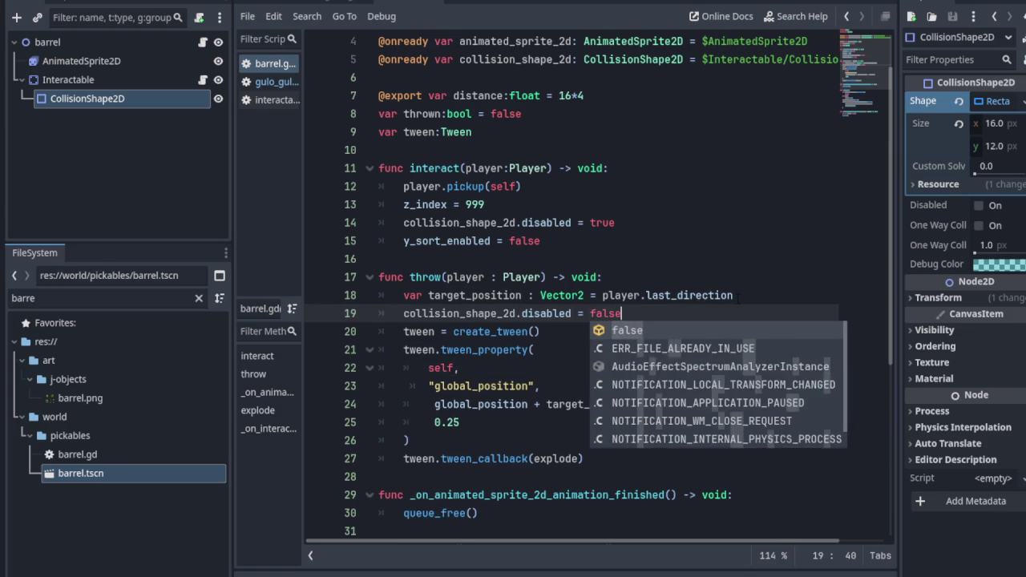
type("e")
key("ctrl+s")
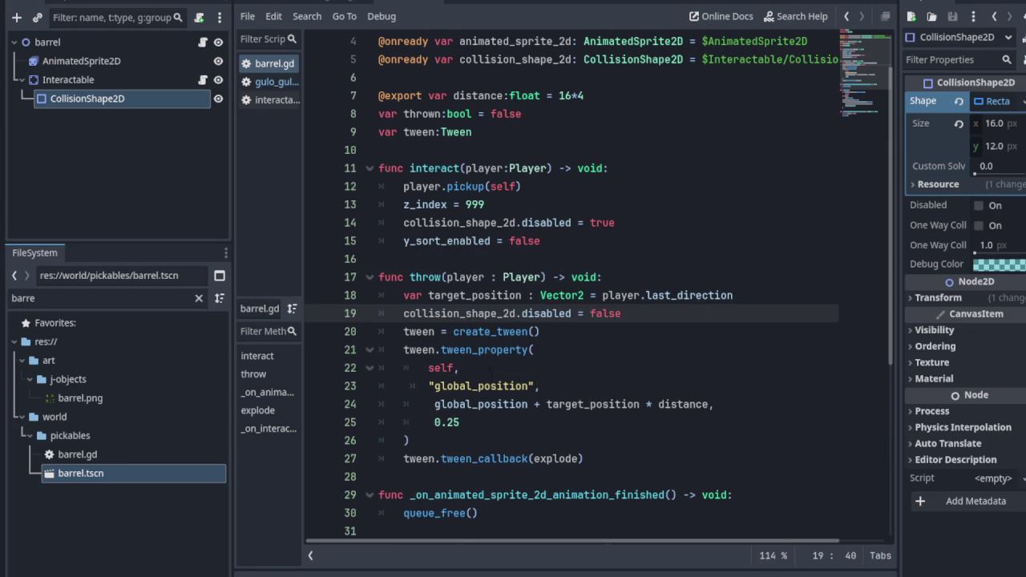
mouse_move(486, 2)
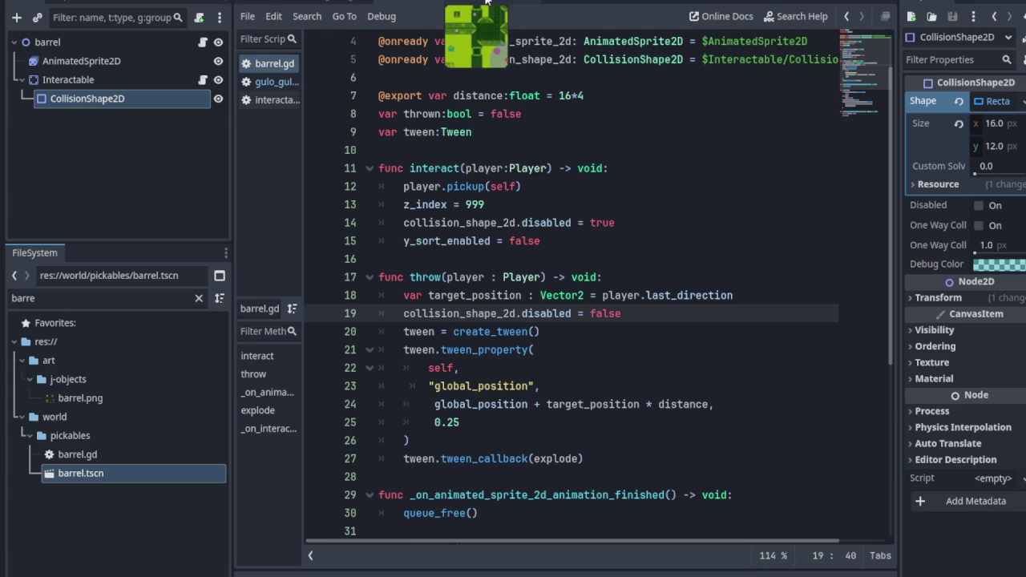
left_click(486, 3)
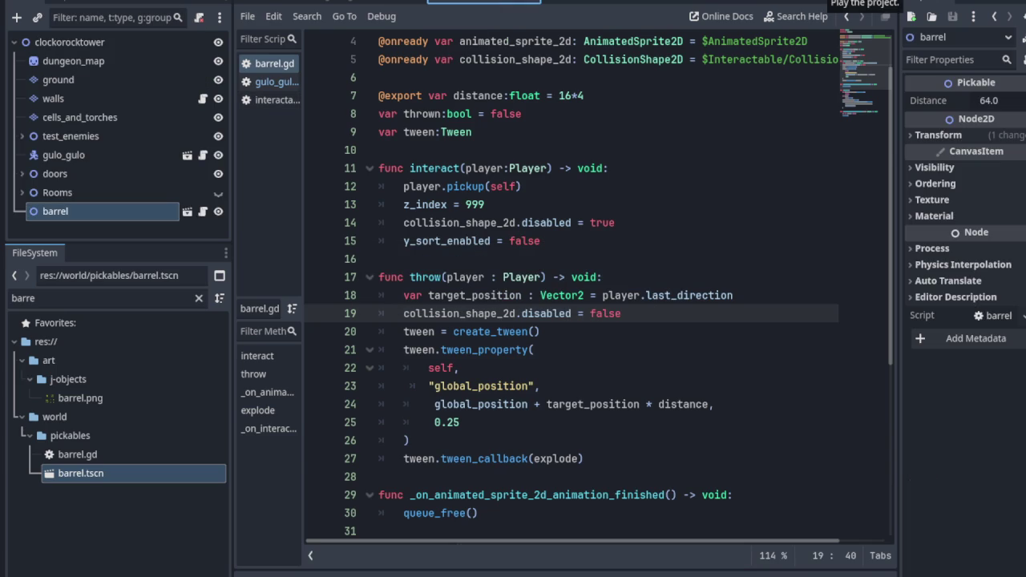
Step: Turn on Debug > Visible Collision Shapes and launch the game
left_click(105, 0)
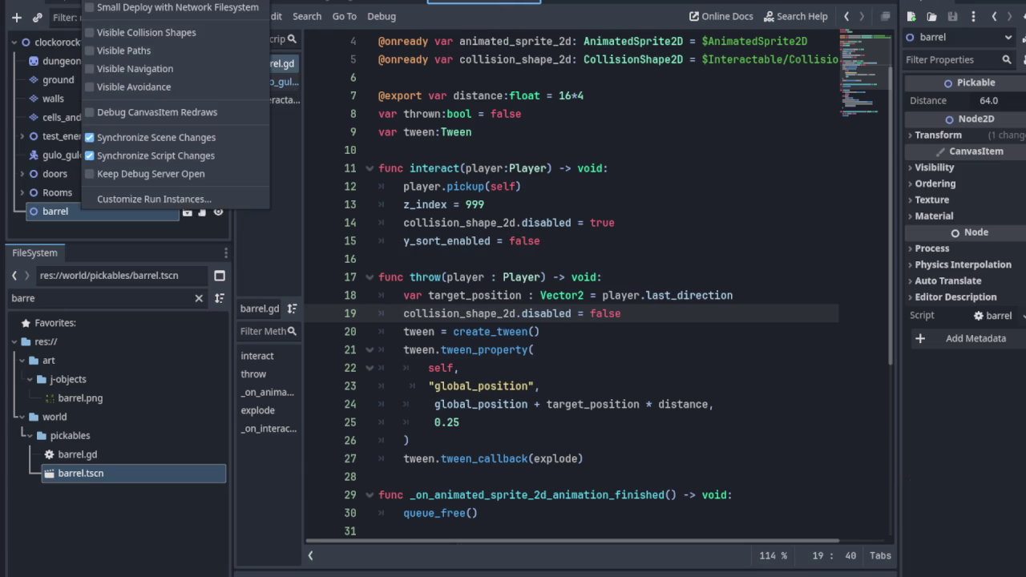
left_click(117, 32)
key("Escape")
key("ctrl+s")
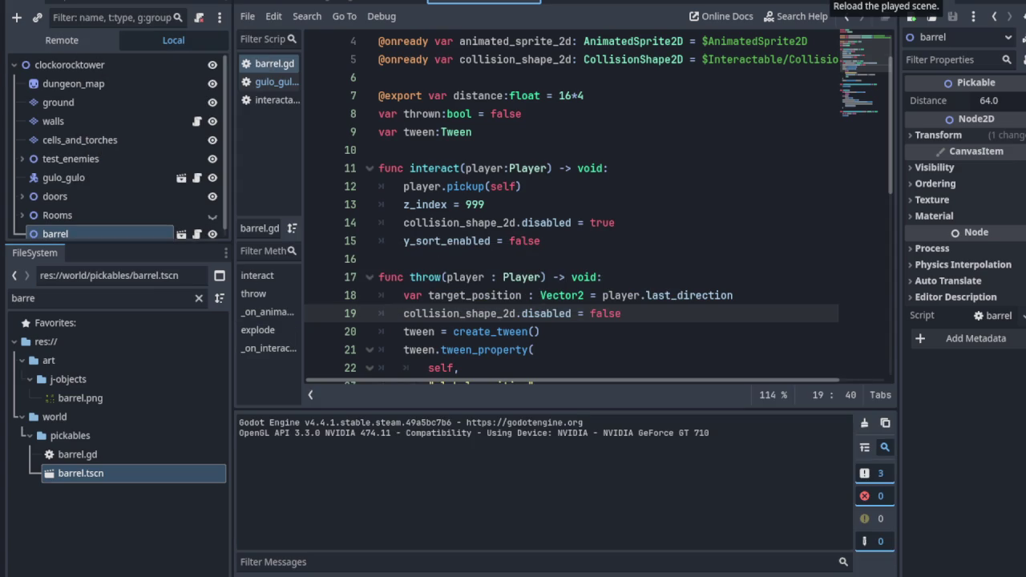
Step: Pick up the barrel, carry it, throw it upward, then walk into the tower door
key("space")
key("Left")
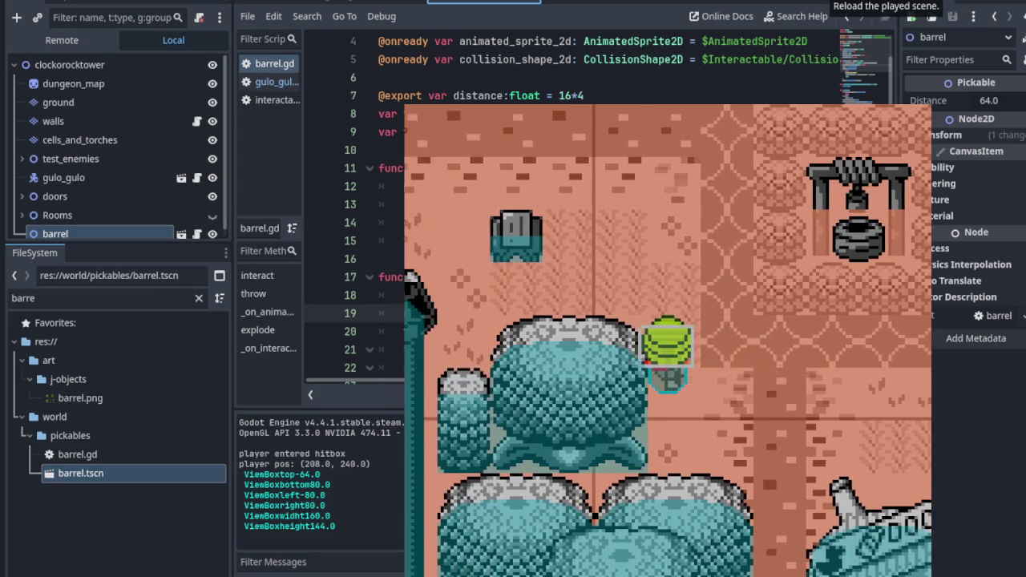
key("Up")
key("space")
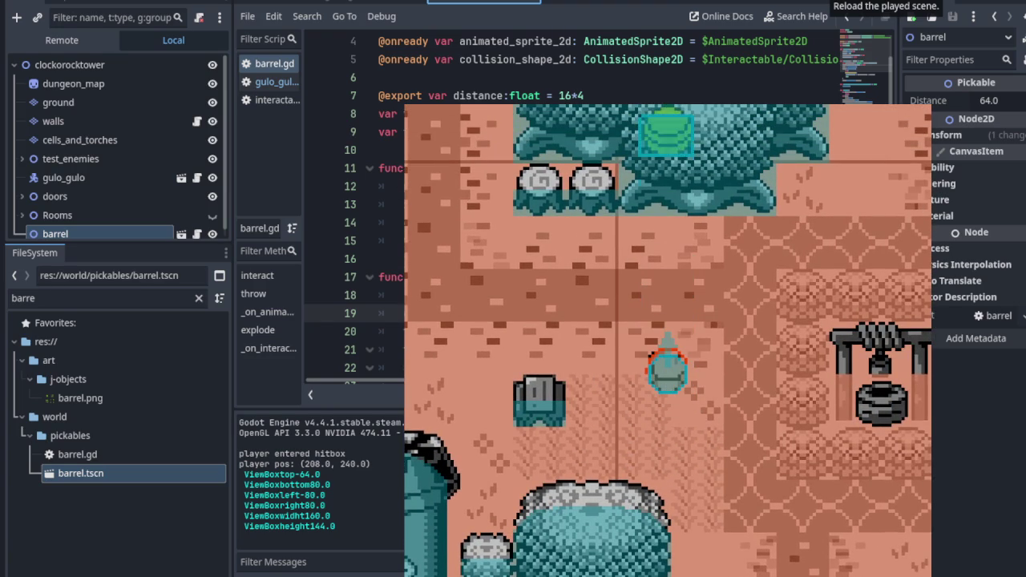
key("Left")
key("Left")
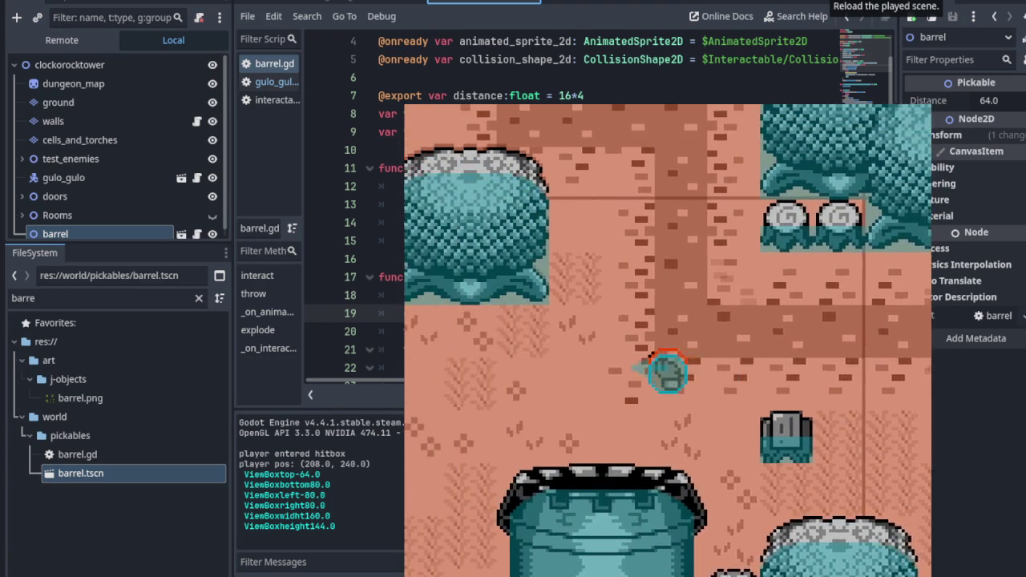
key("Down")
key("Down")
key("Right")
key("Up")
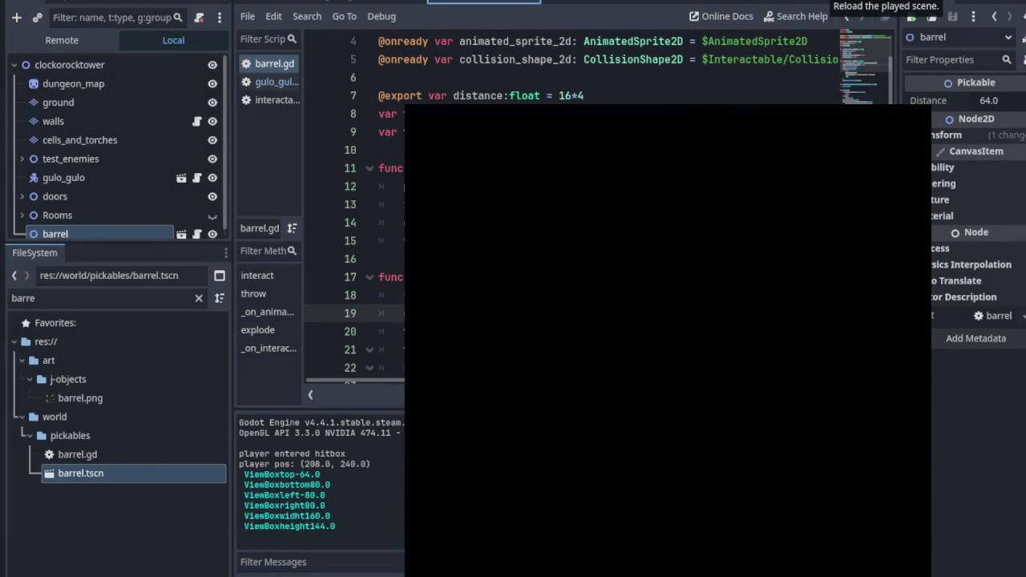
Step: In the tower room, lift the barrel, throw it at the top wall, and stop the game
key("Up")
key("space")
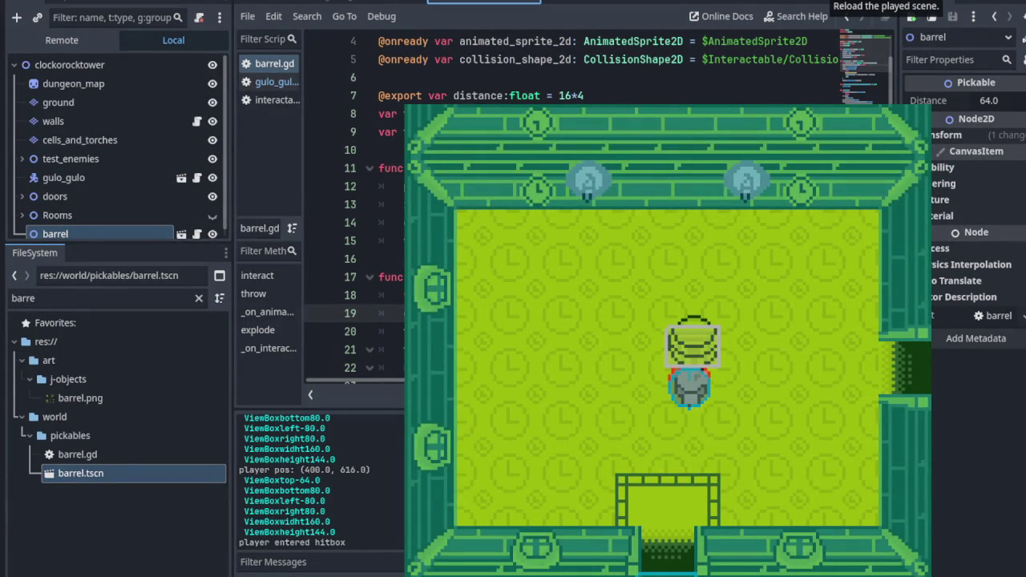
key("space")
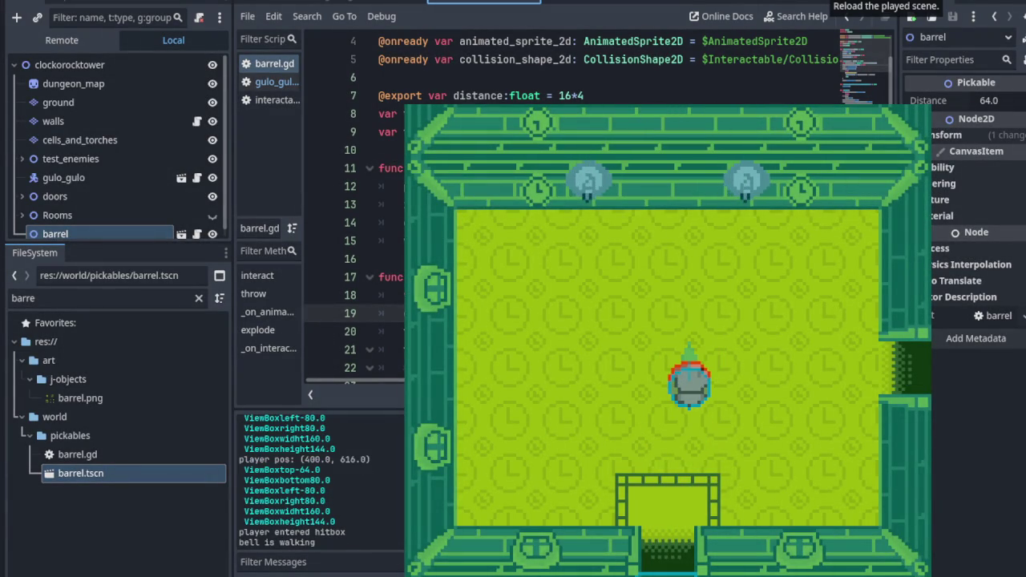
key("F8")
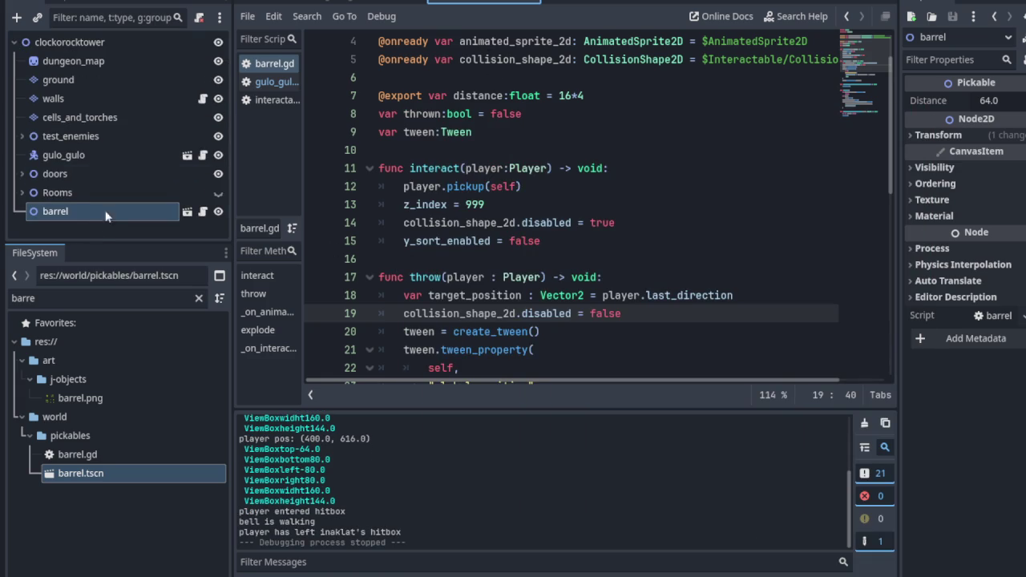
Step: In gulo_gulo, shorten the RayCast2D Target Position y from 12 to 10 px
left_click(337, 3)
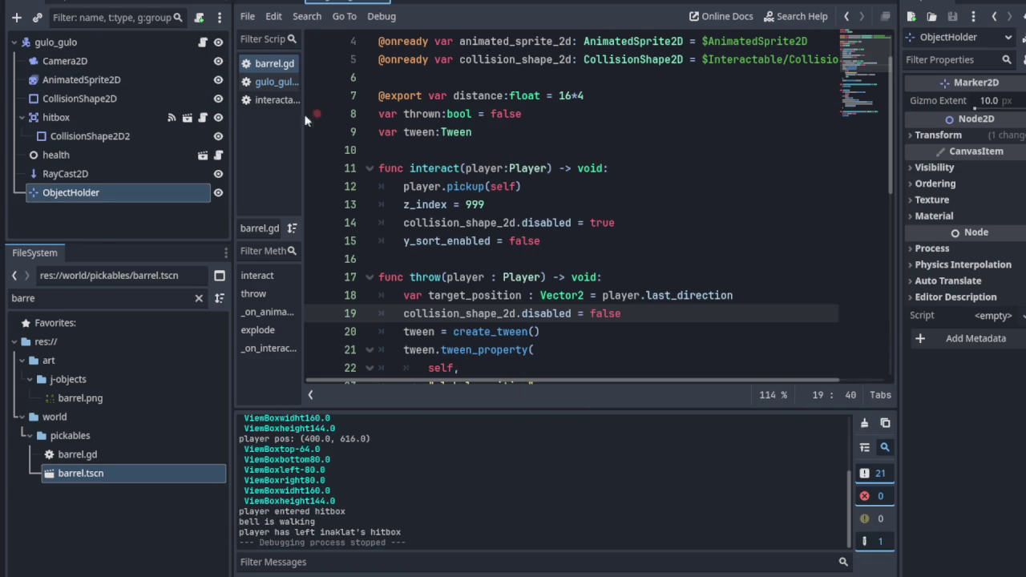
left_click(119, 172)
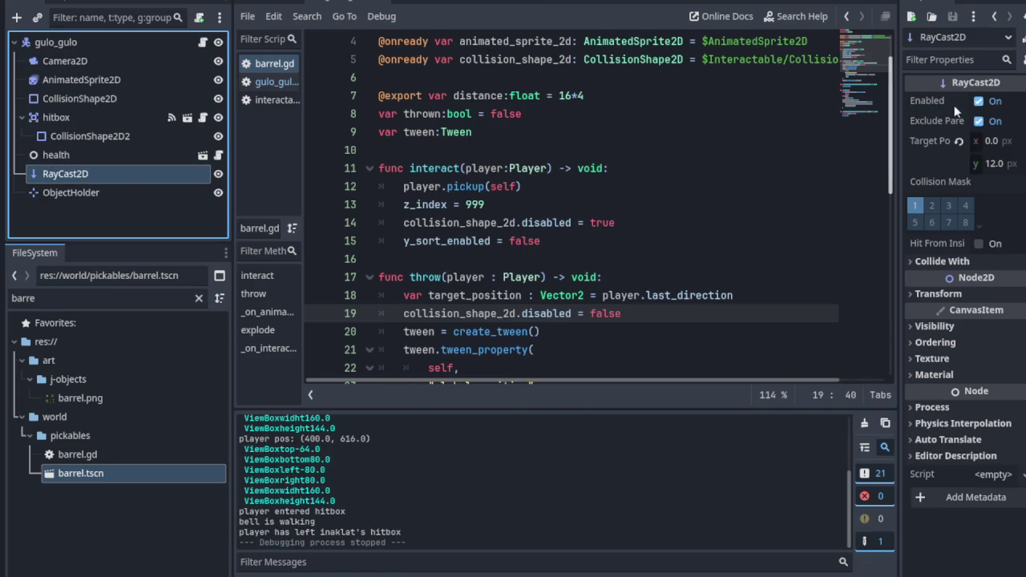
key("ctrl+F1")
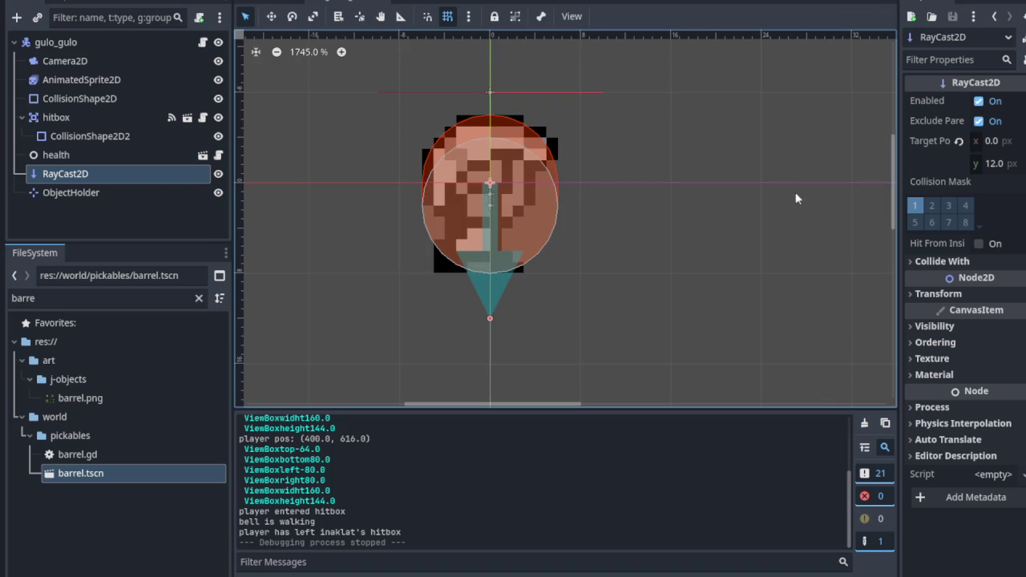
left_click(994, 165)
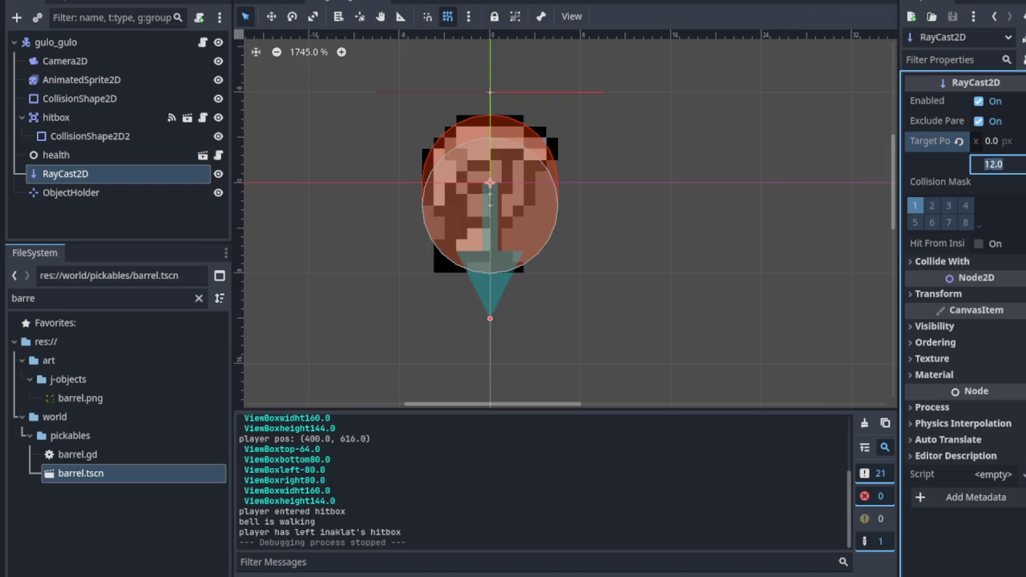
type("10")
key("Return")
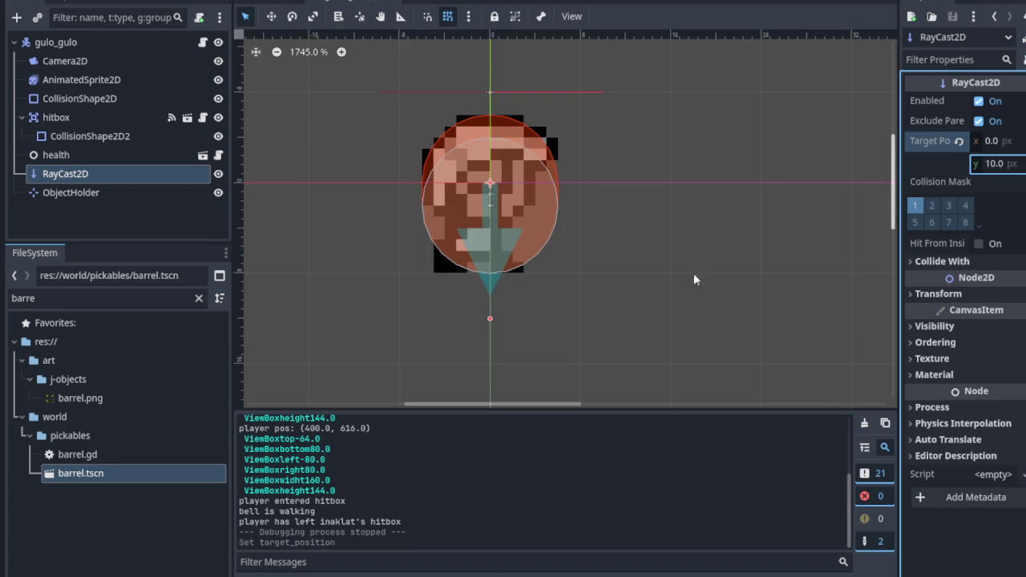
left_click(493, 293)
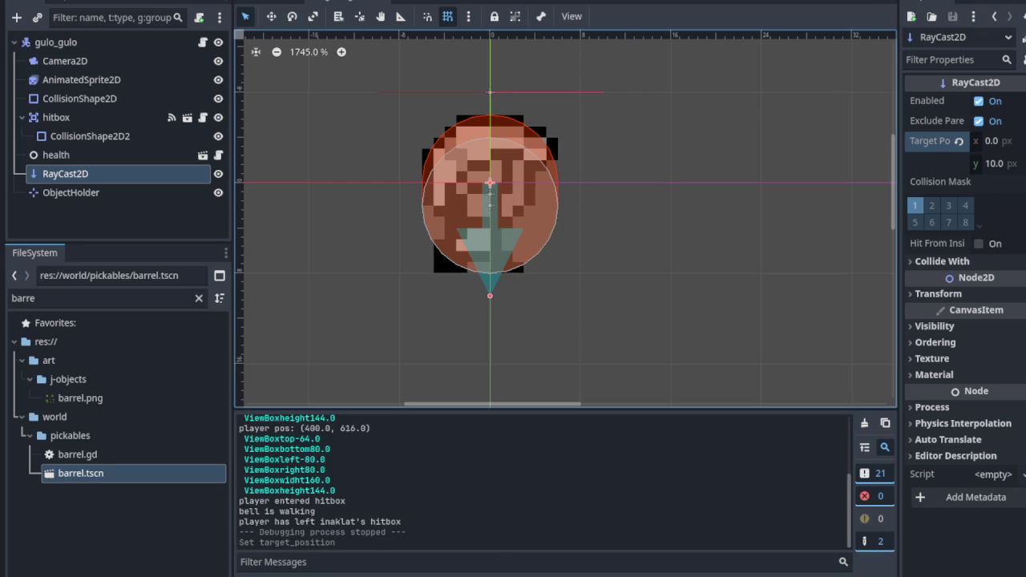
left_click(272, 2)
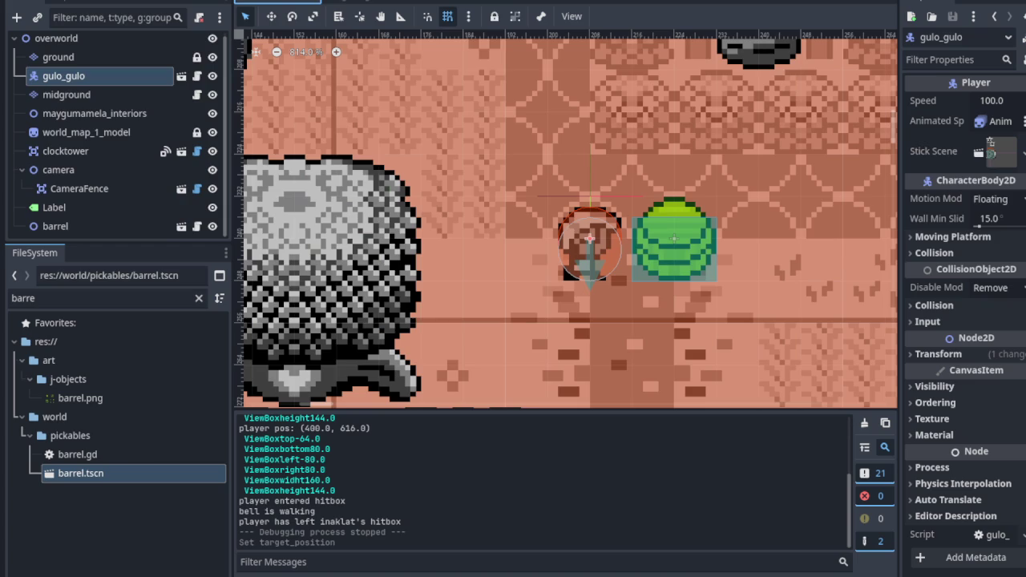
Step: Save, switch off visible collision shapes, run the overworld, and pick up the barrel
key("ctrl+s")
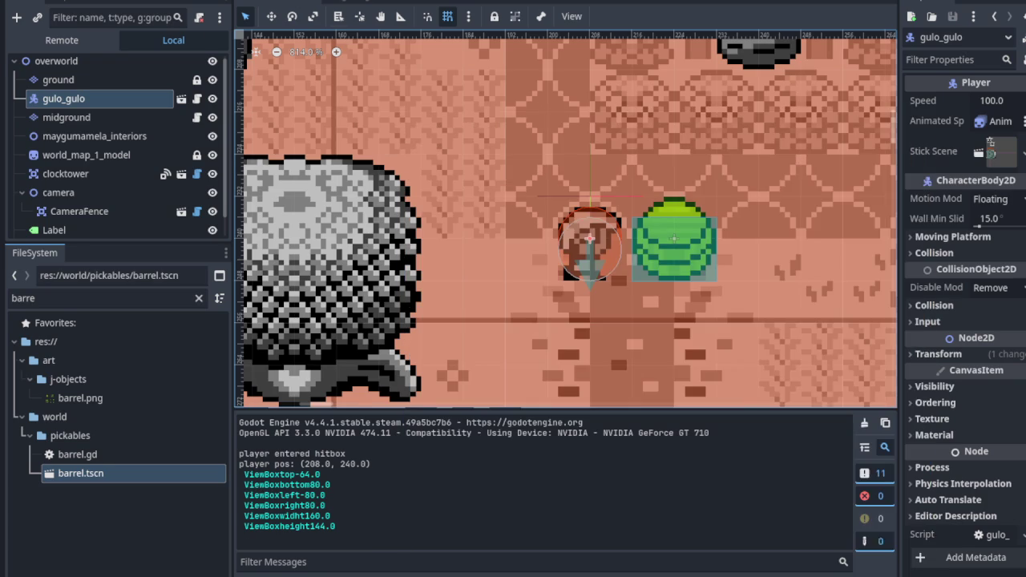
left_click(97, 3)
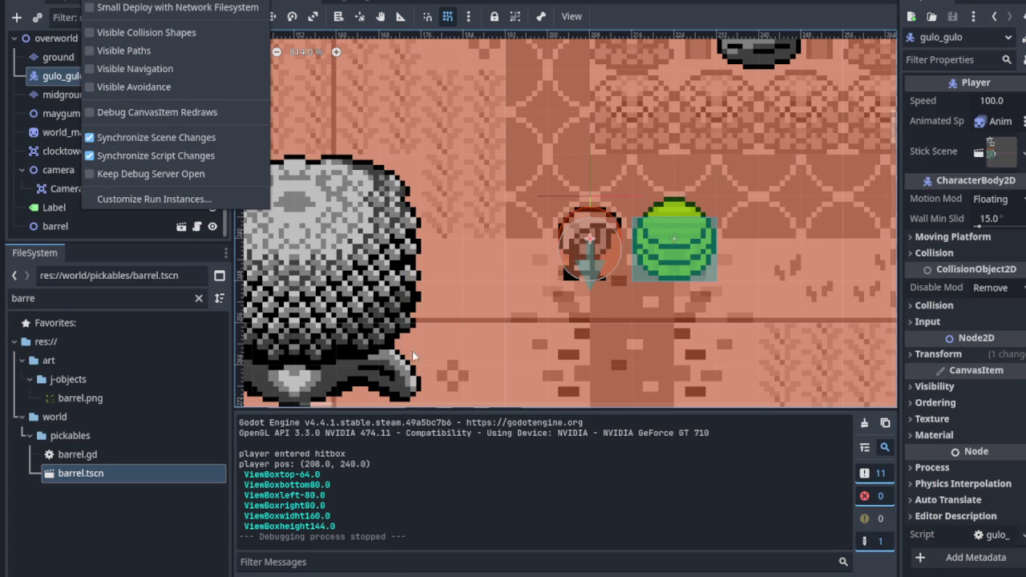
key("ctrl+s")
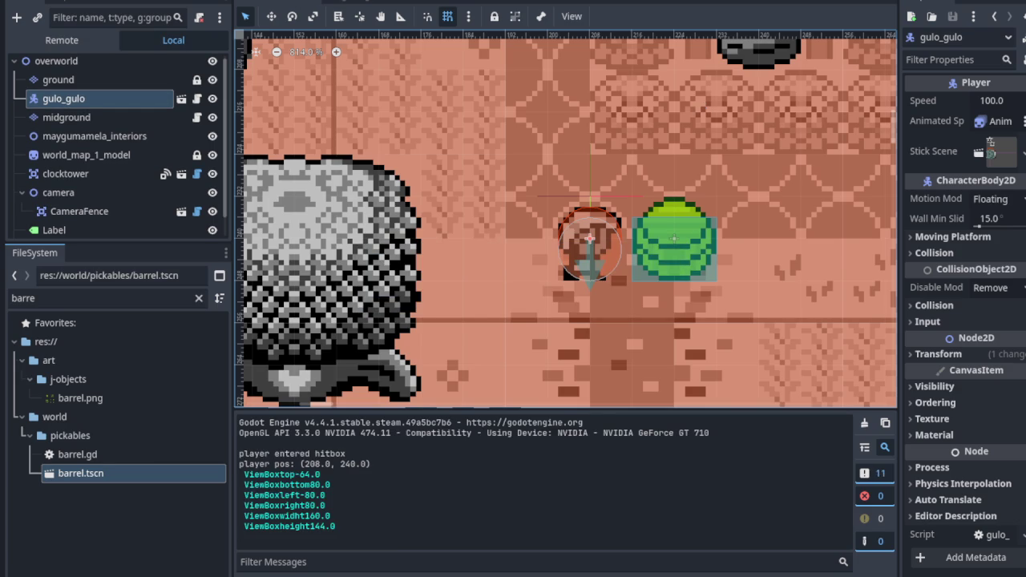
key("space")
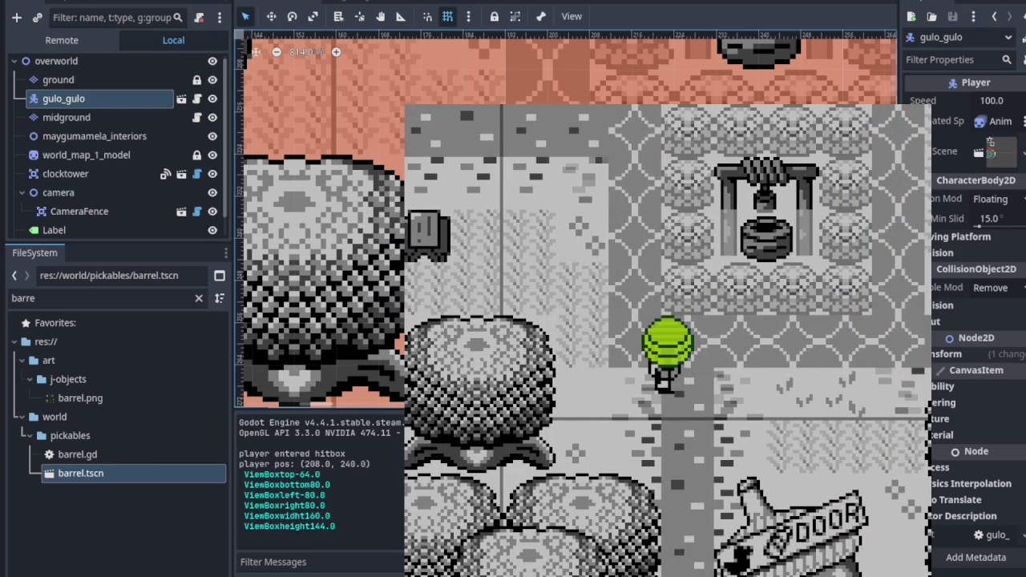
Step: Restart the test run several times, lift and carry the barrel, then stop the game
key("F8")
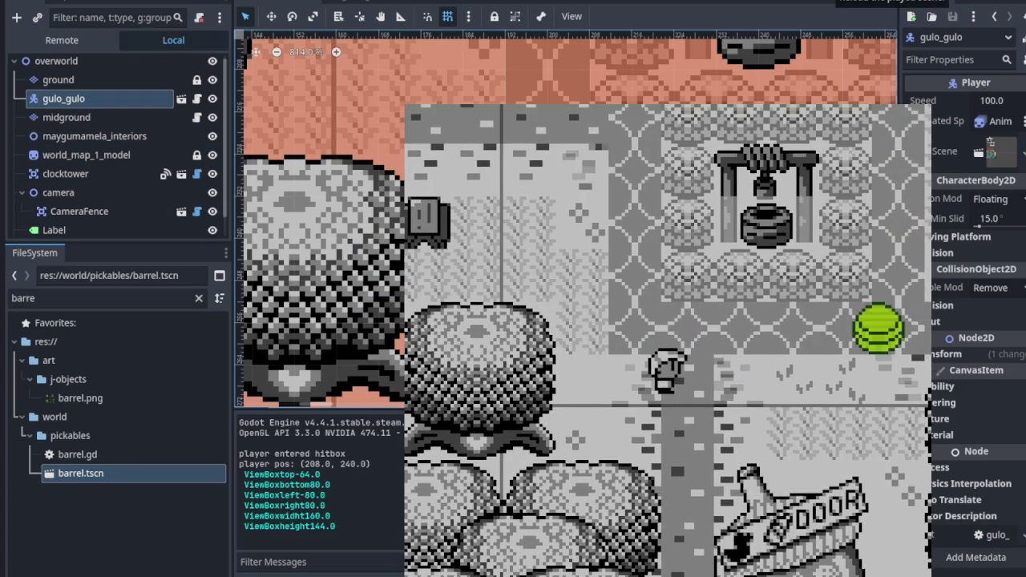
key("F5")
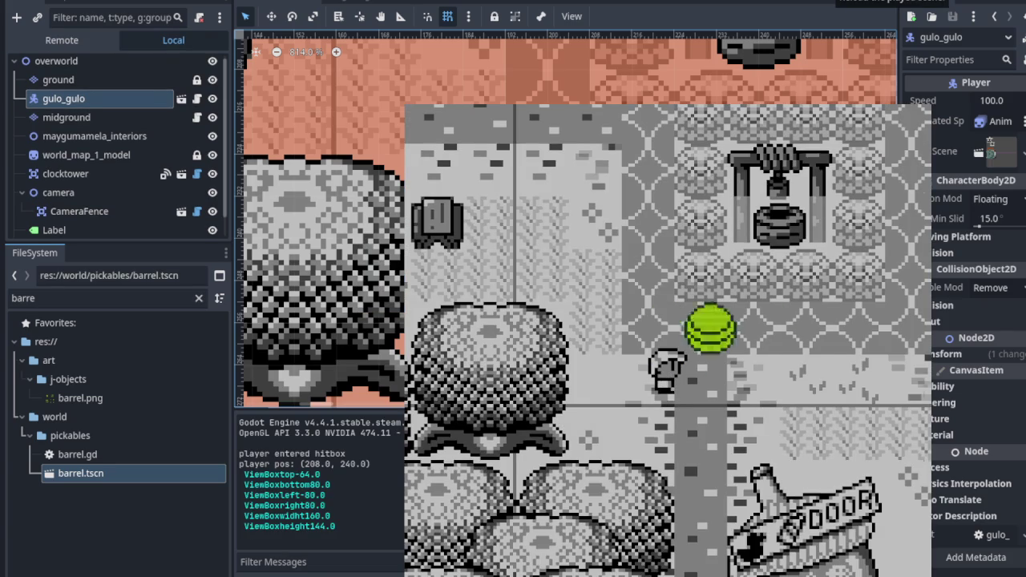
key("F5")
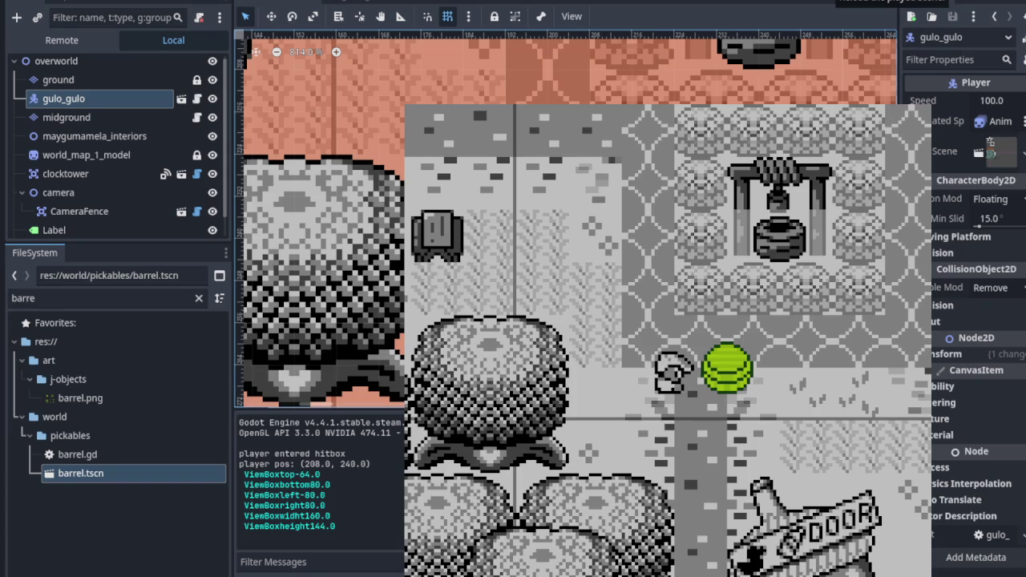
key("space")
key("Down")
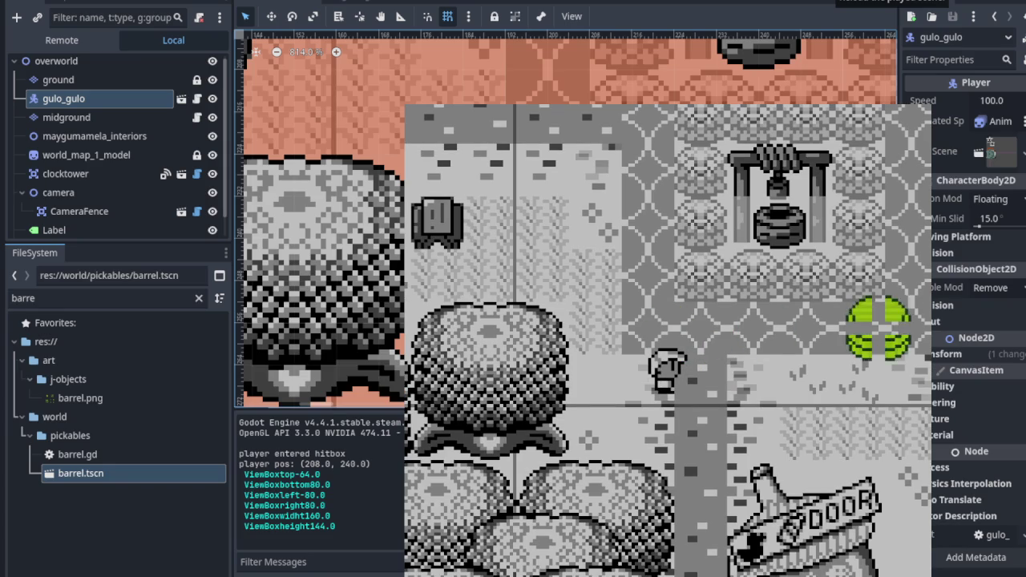
key("F8")
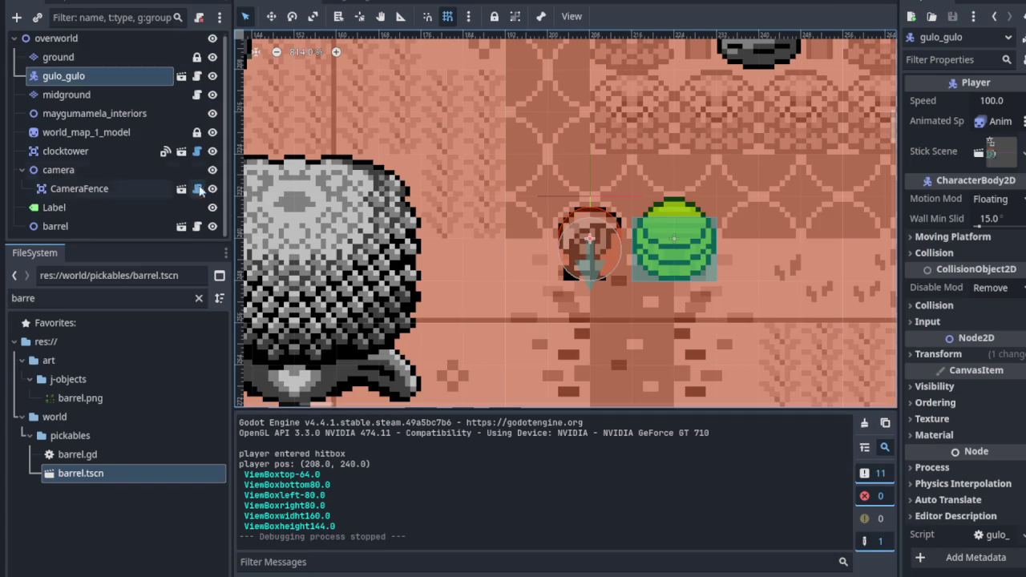
Step: Set the gulo_gulo RayCast2D Target Position y to 8, save, and run the game
left_click(377, 1)
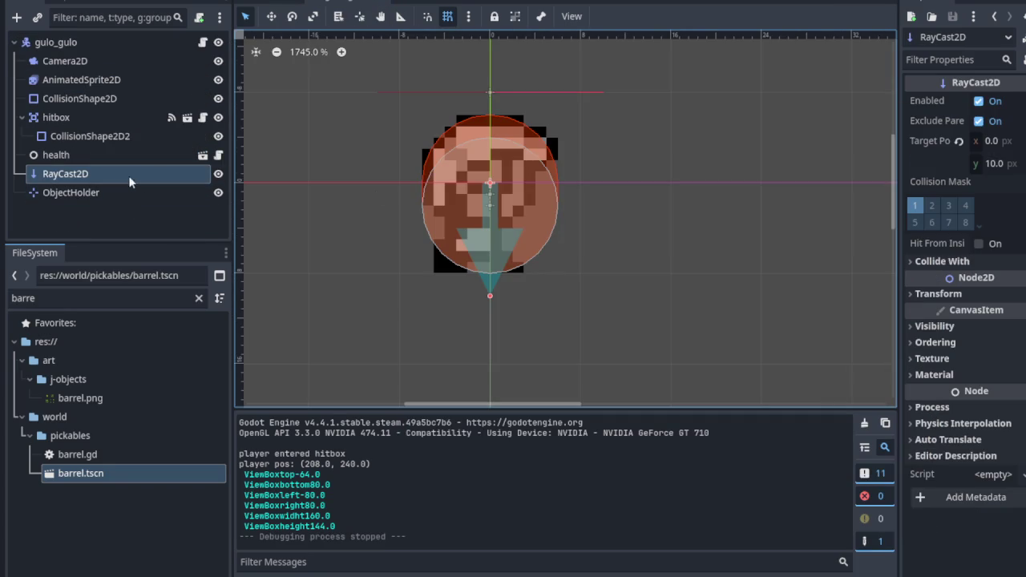
left_click(996, 165)
key("Return")
key("BackSpace")
key("BackSpace")
key("BackSpace")
type("8")
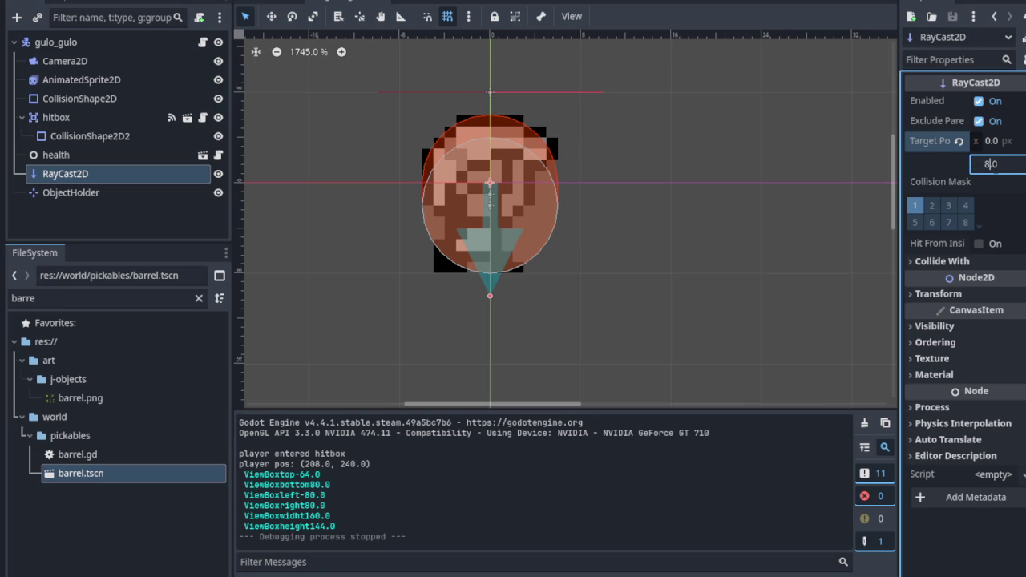
key("Return")
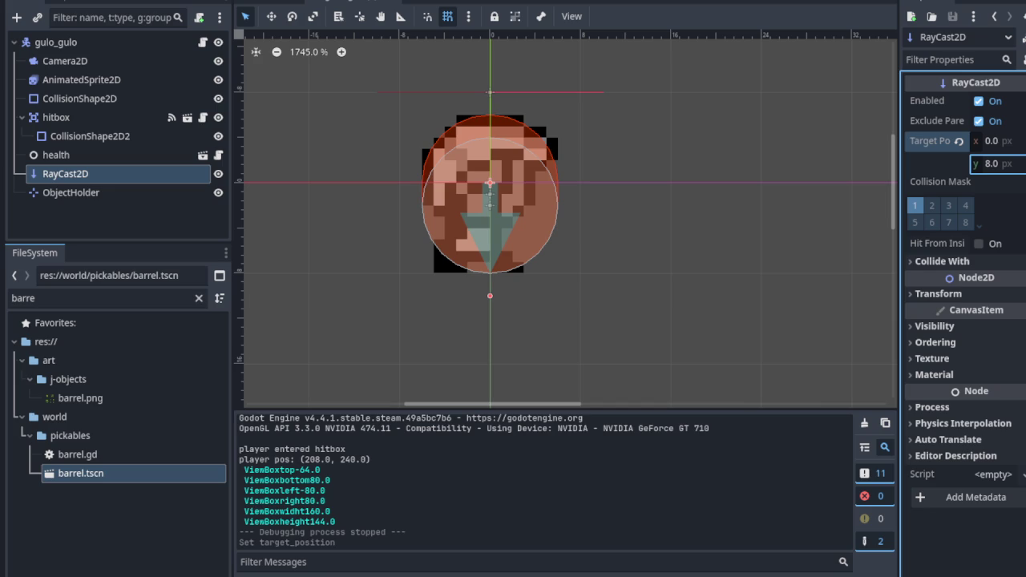
key("ctrl+s")
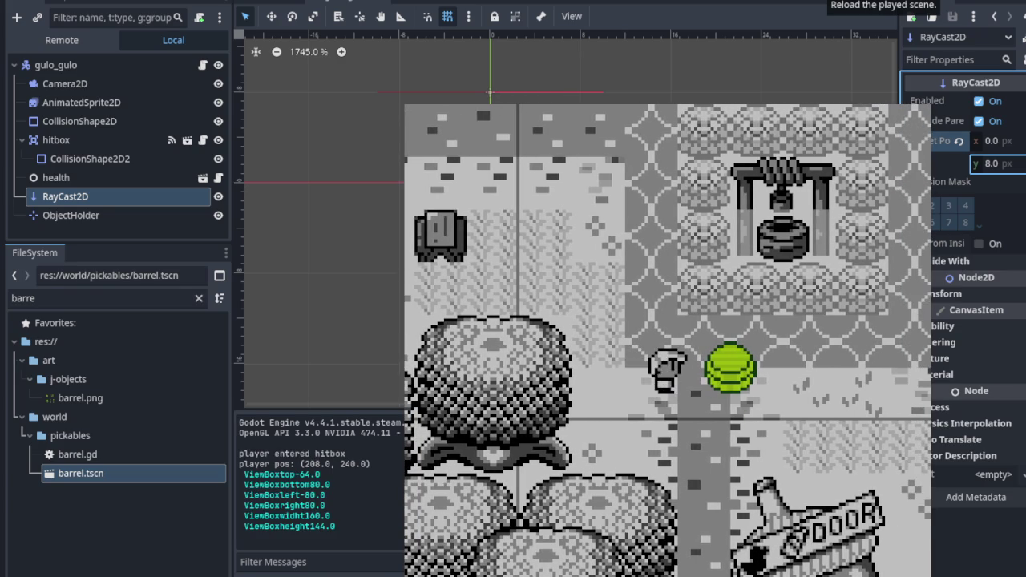
Step: Pick up and throw the barrel, stop, then set the target y to 9 and rerun
key("space")
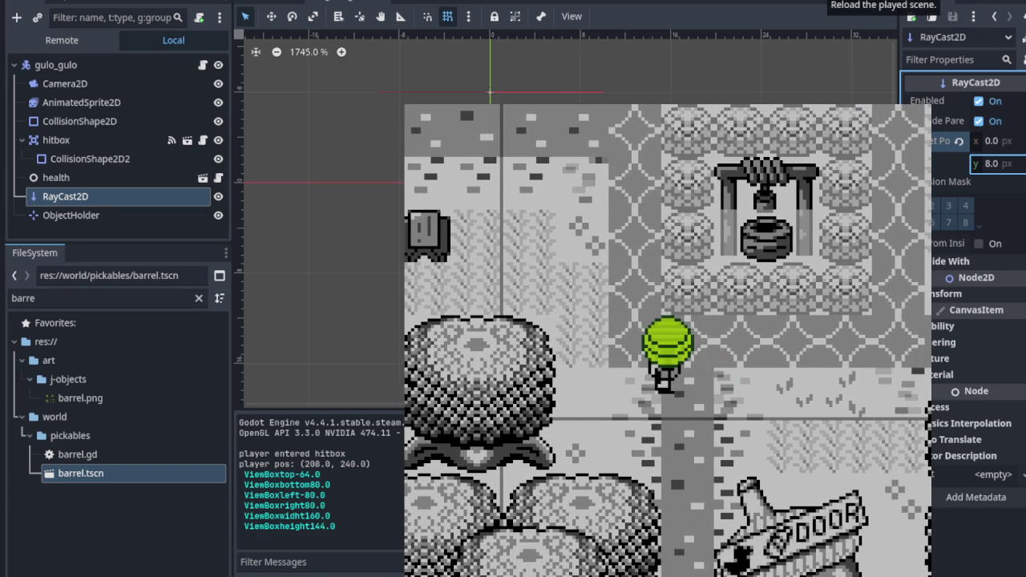
key("space")
key("F8")
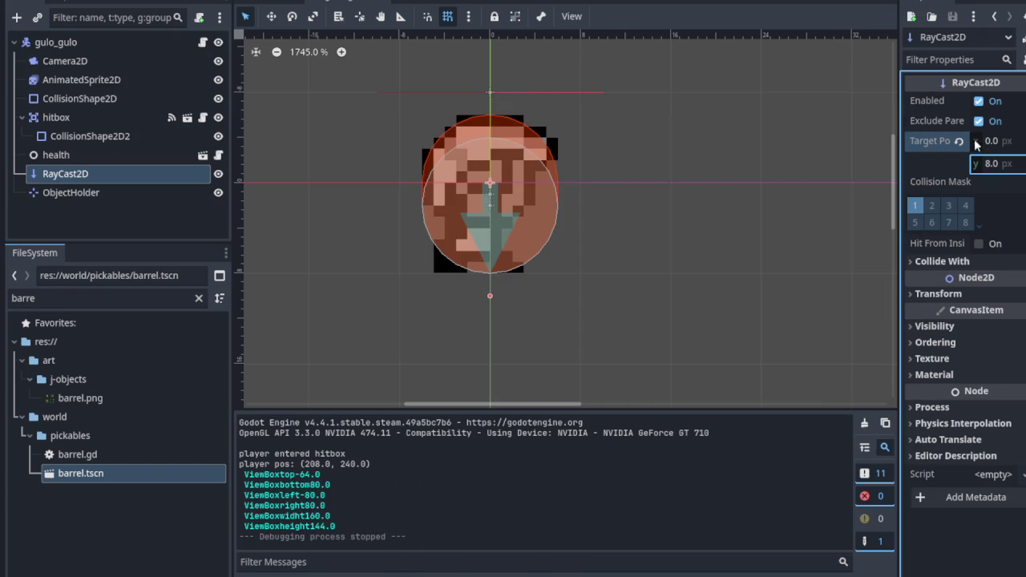
type("9")
key("Return")
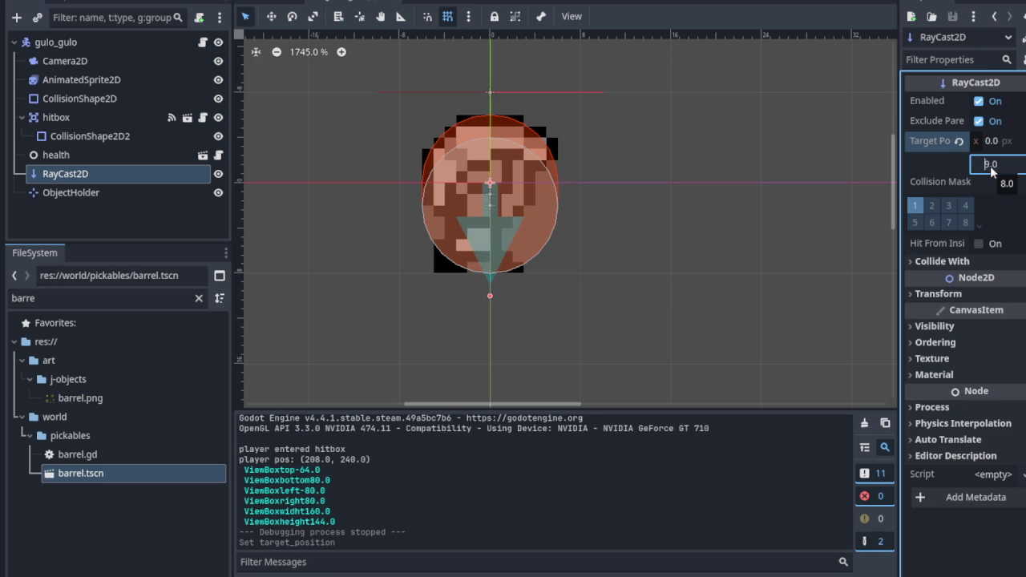
key("ctrl+s")
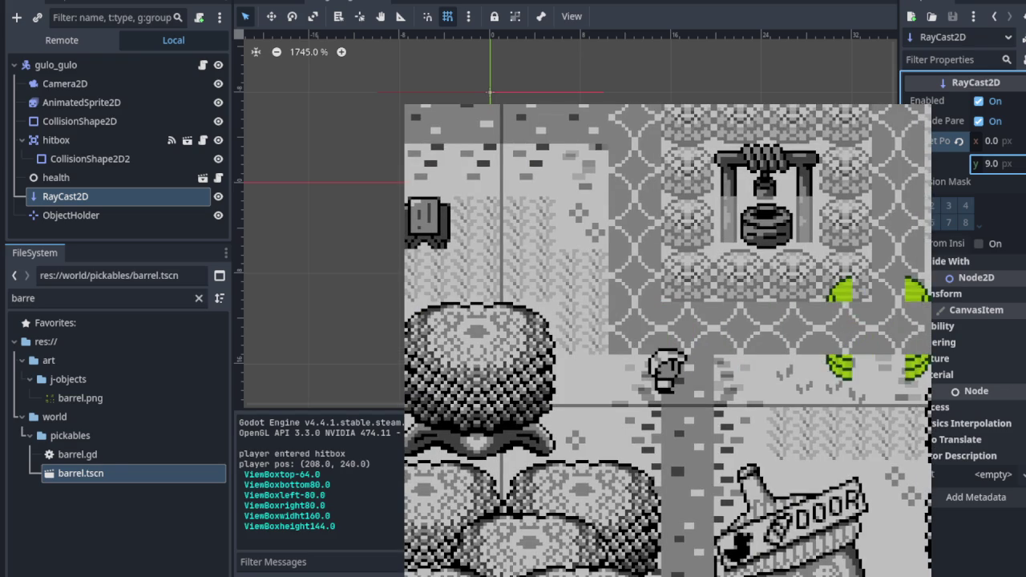
Step: Restart the game, walk to the barrel, and pick it up and throw it
key("F8")
key("ctrl+s")
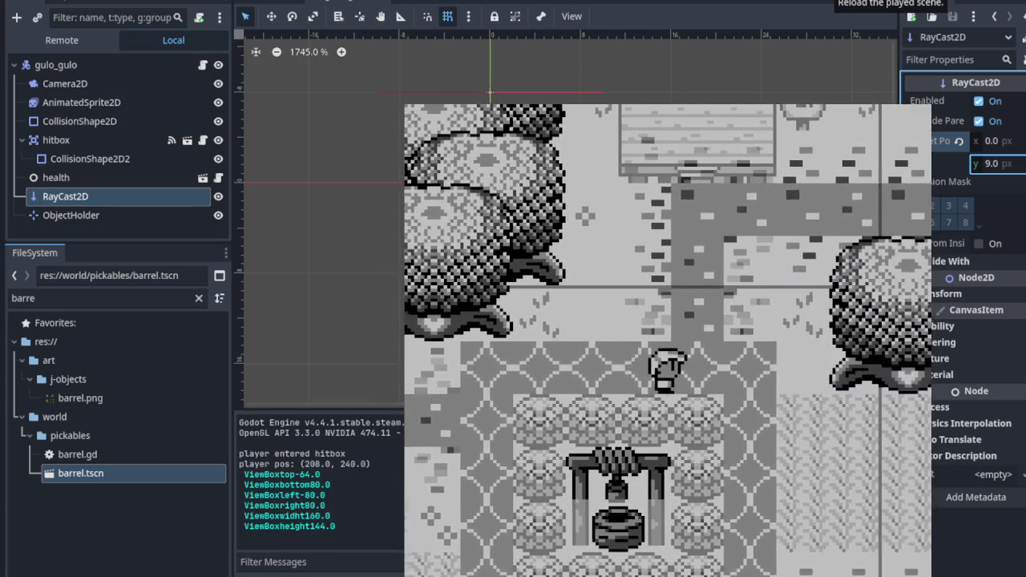
key("Left")
key("Down")
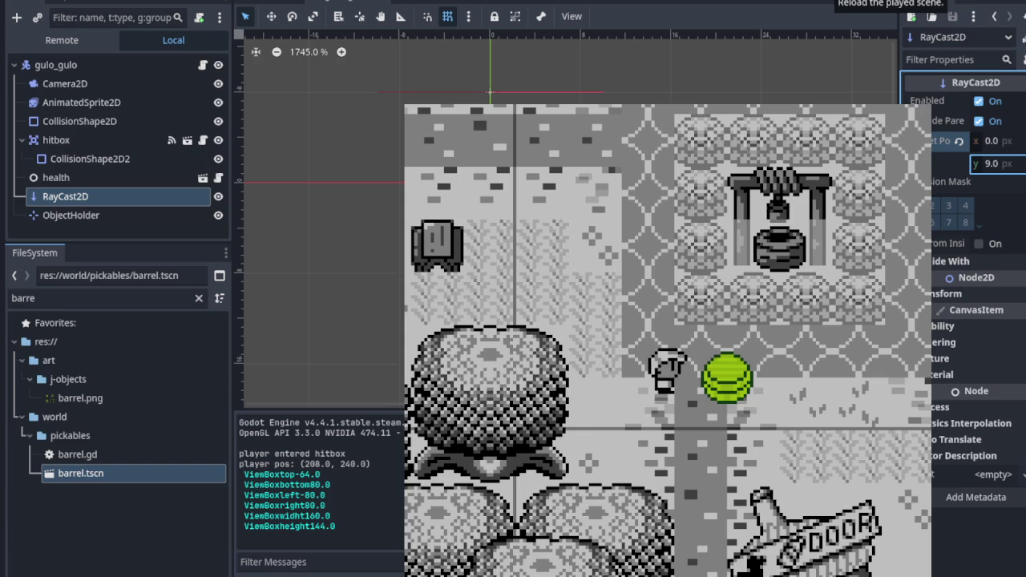
key("Right")
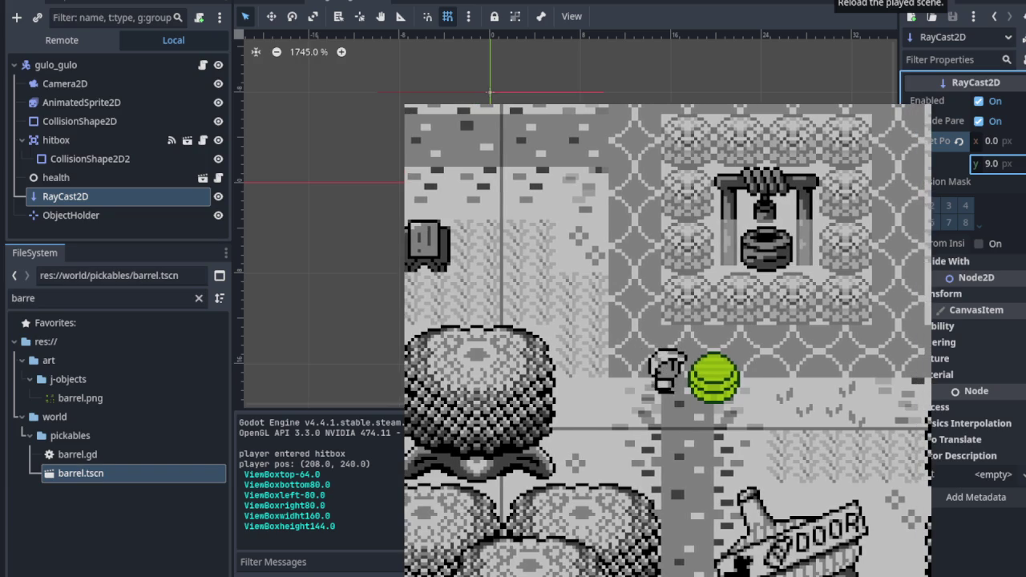
key("space")
key("space")
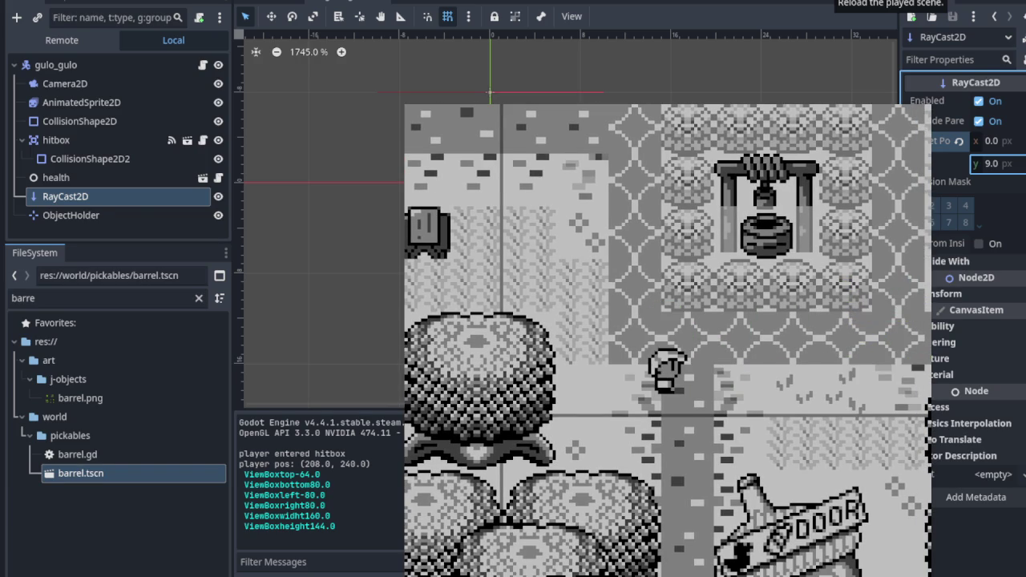
Step: Run another test, lifting the barrel and throwing it to the right, then stop
key("F5")
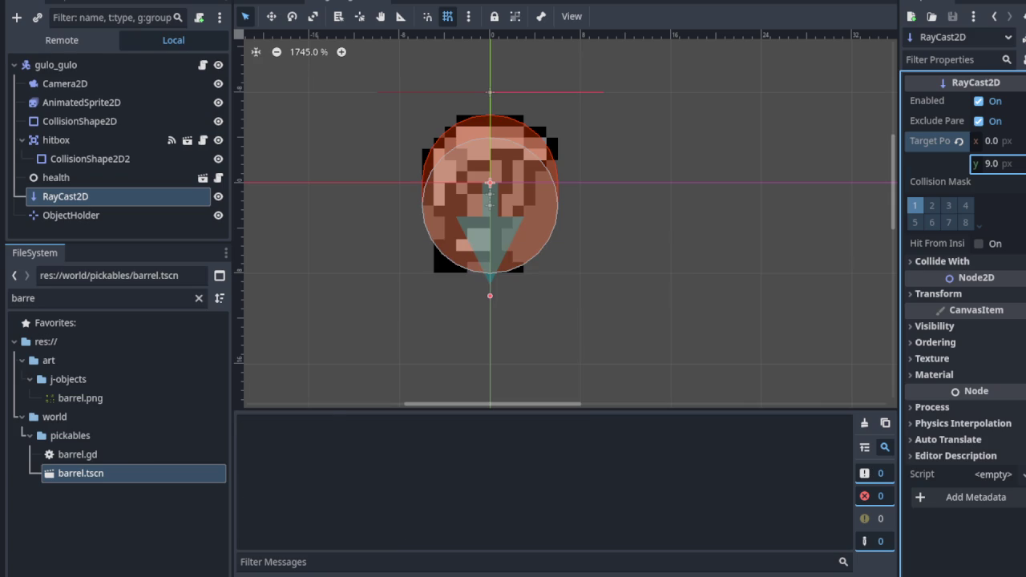
key("Right")
key("space")
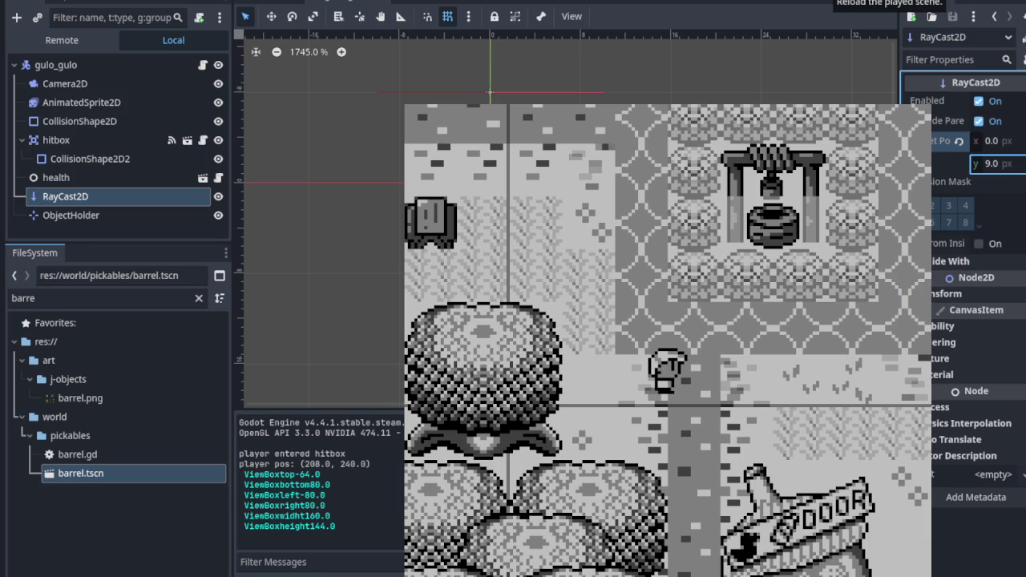
key("F8")
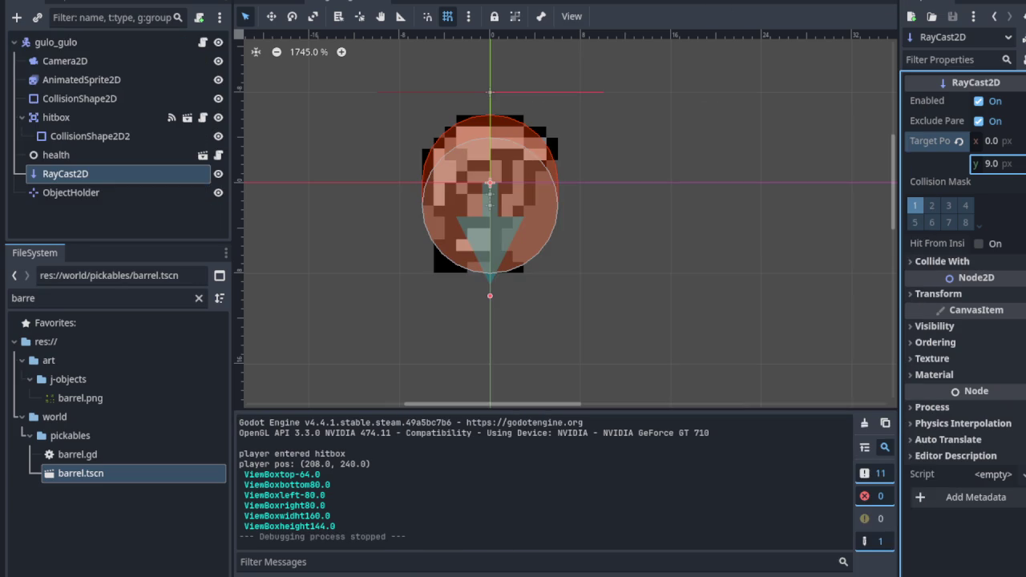
Step: Run again, walk around carrying the green barrel, throw it, and stop the game
key("ctrl+s")
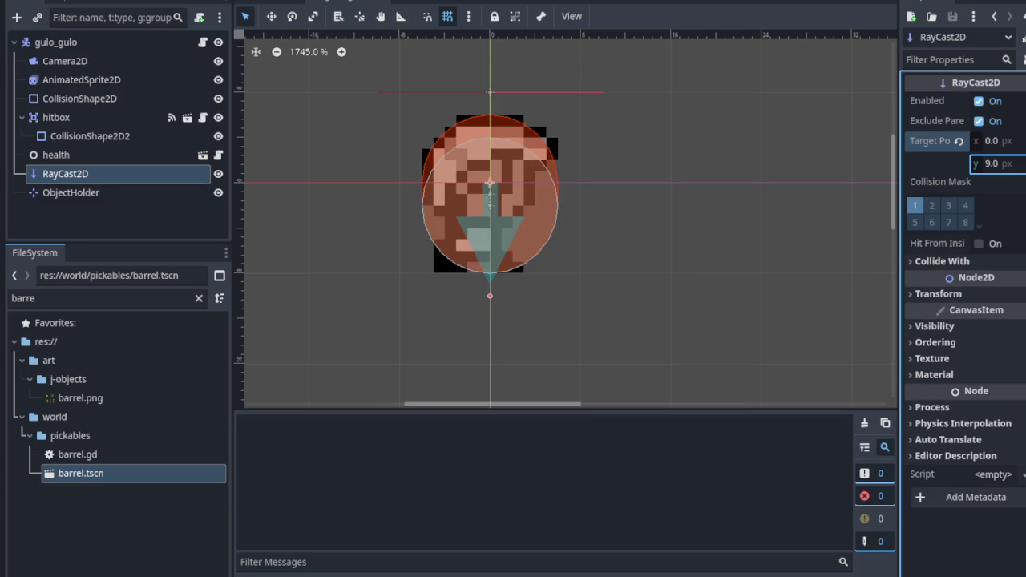
key("F5")
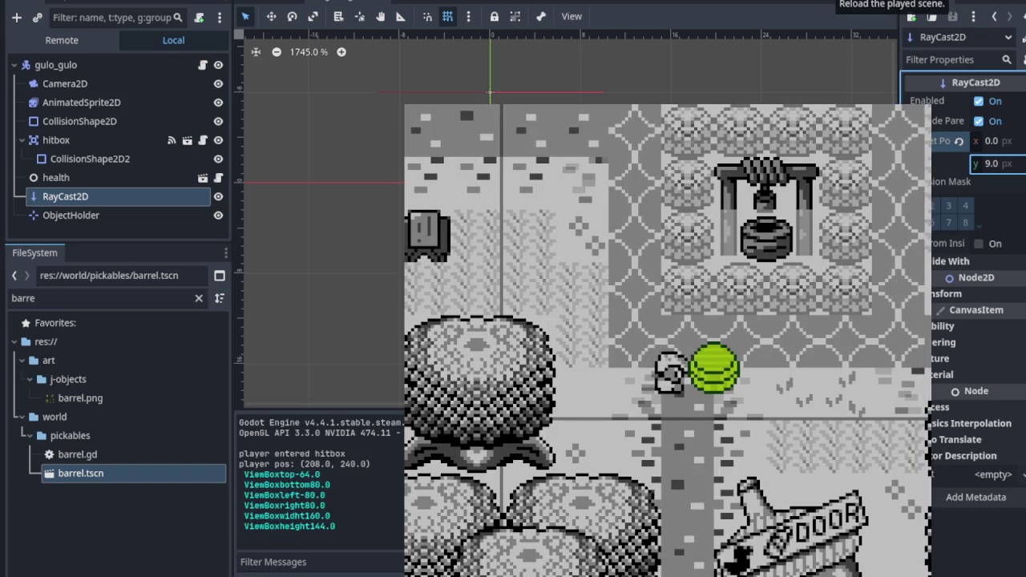
key("Left")
key("Up")
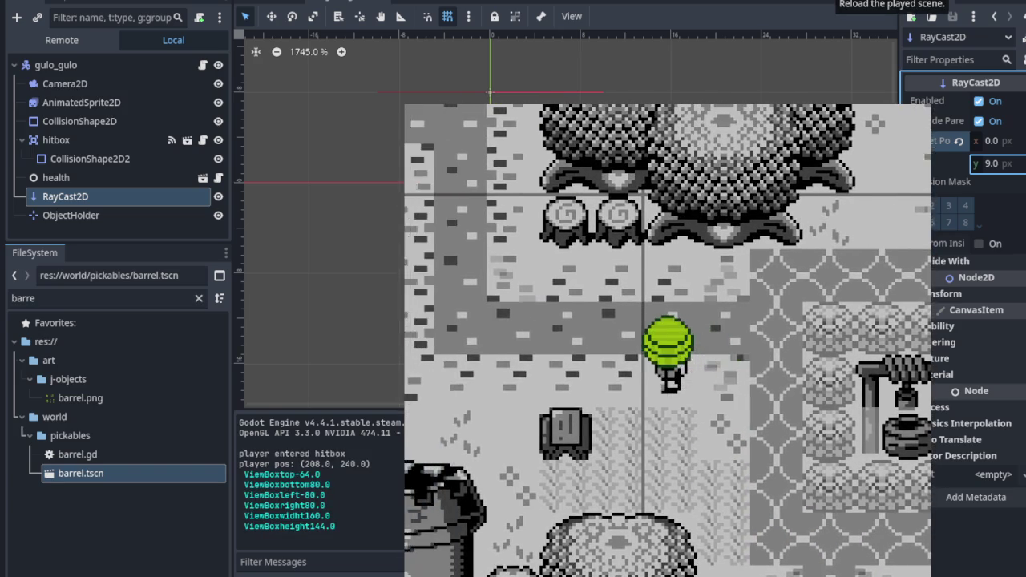
key("Down")
key("Right")
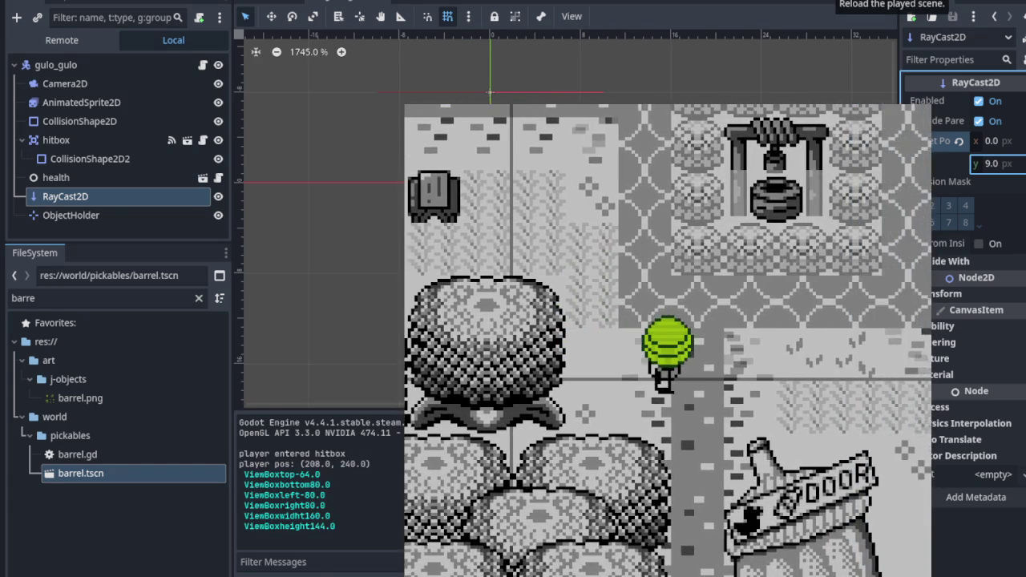
key("Up")
key("Left")
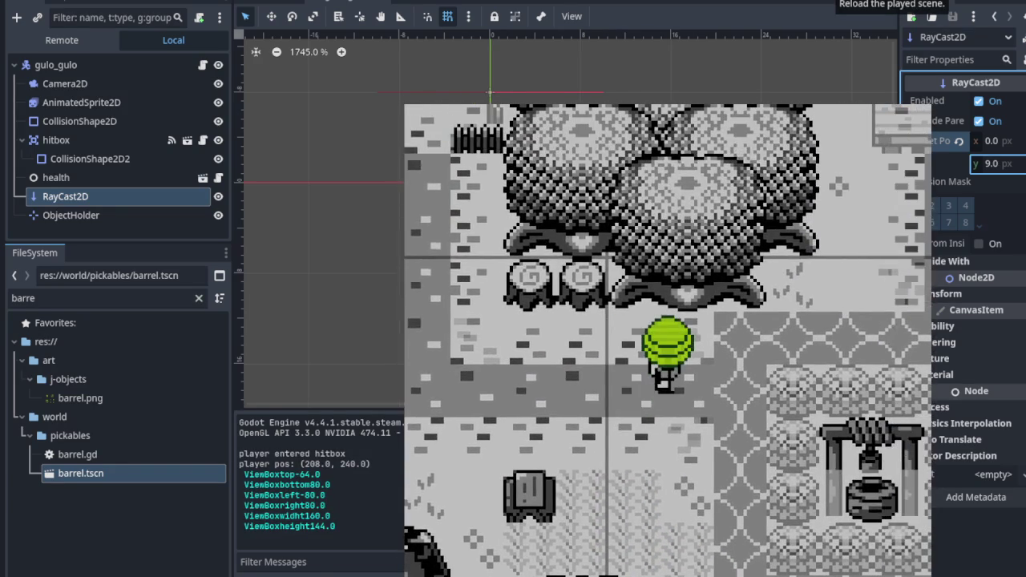
key("Down")
key("space")
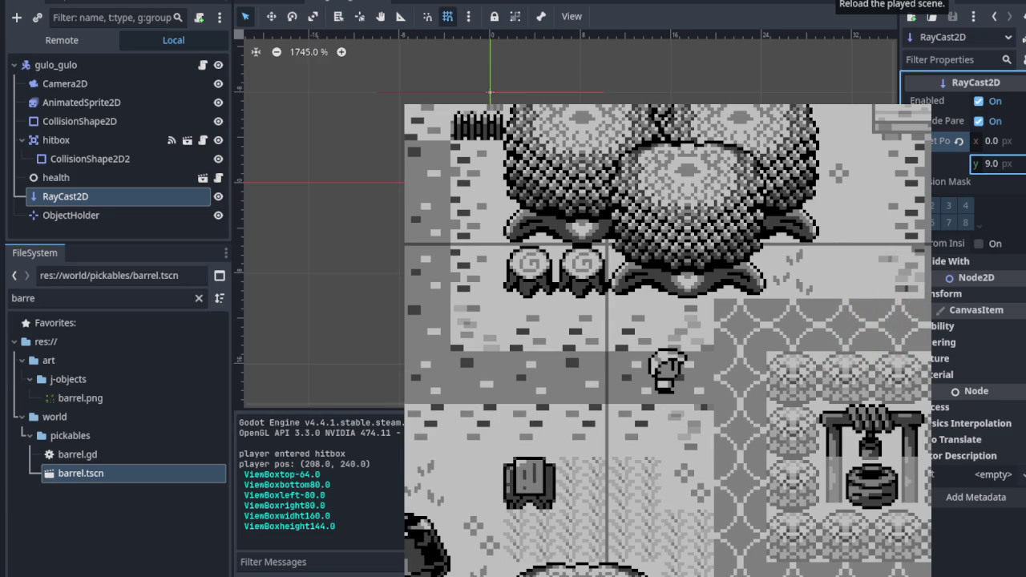
key("F5")
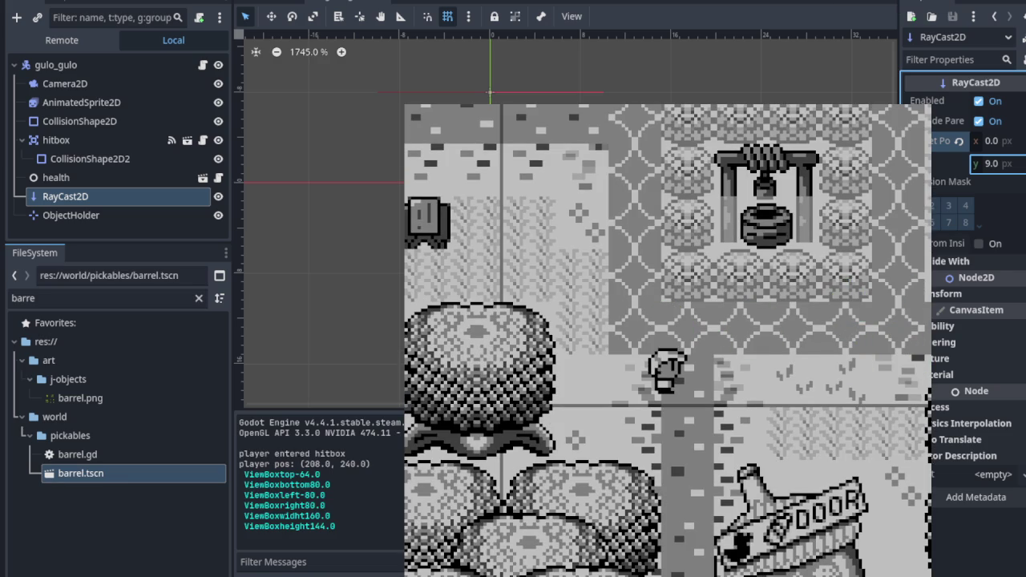
key("F8")
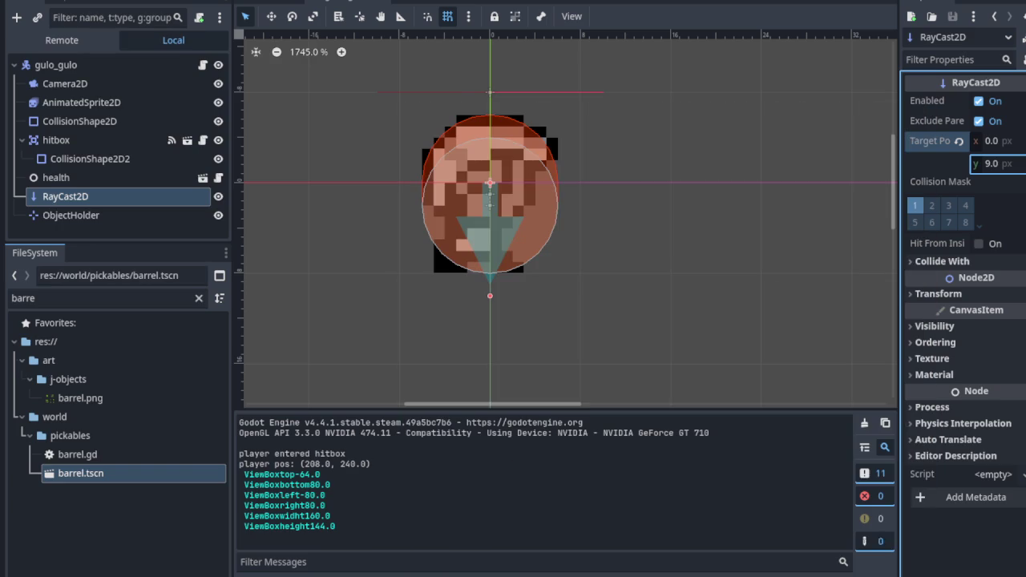
Step: Save, relaunch, throw the carried barrel near the DOOR house so it breaks, and stop
key("ctrl+s")
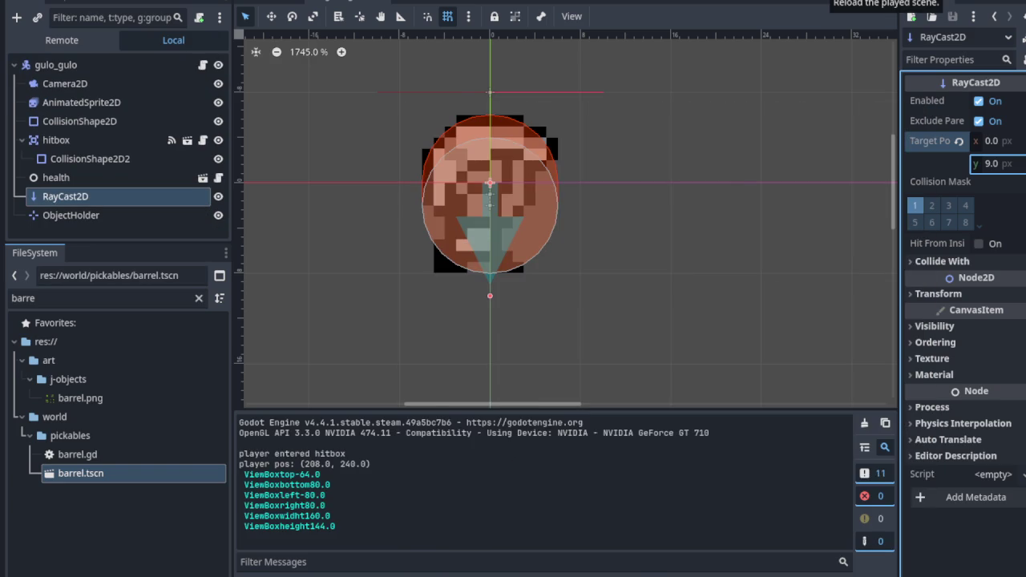
key("Up")
key("Down")
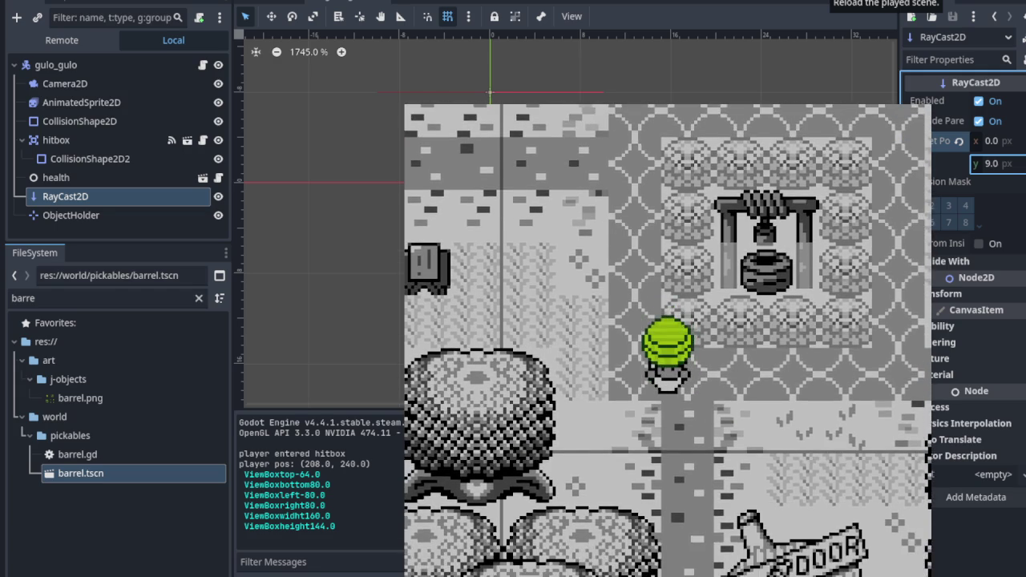
key("space")
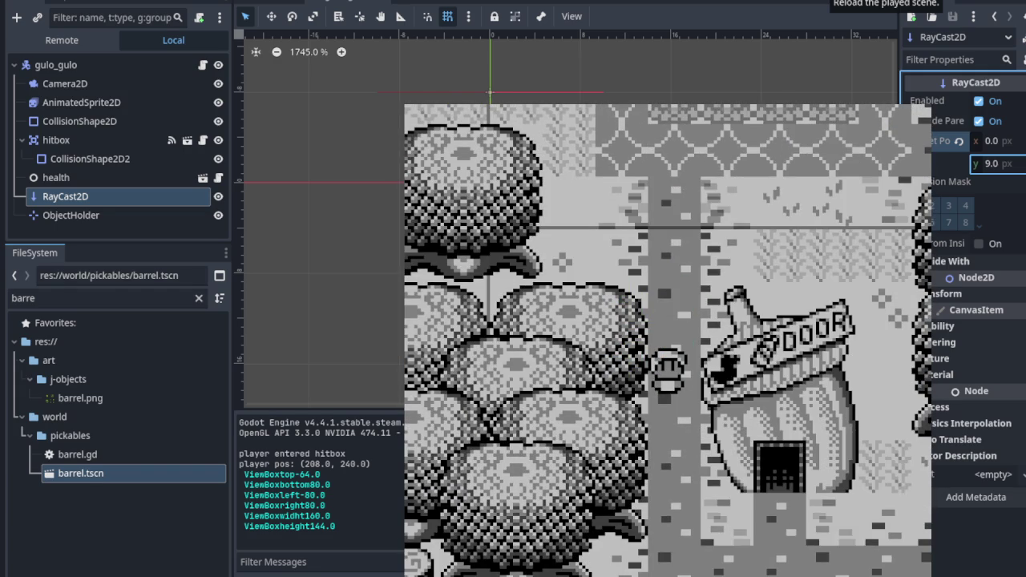
key("F8")
key("ctrl+s")
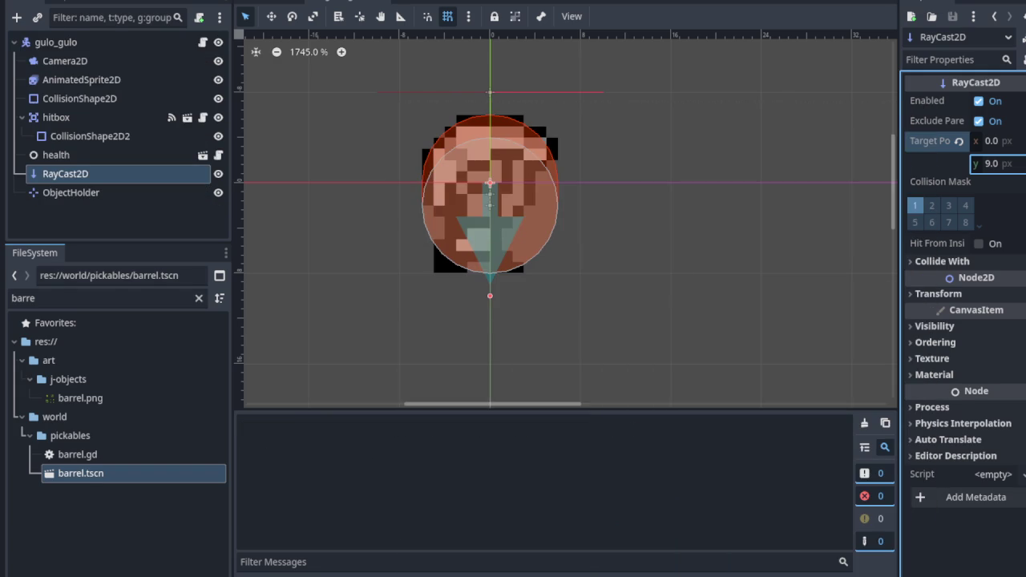
Step: Launch a test run, walk the player left and down the path, then stop
key("F5")
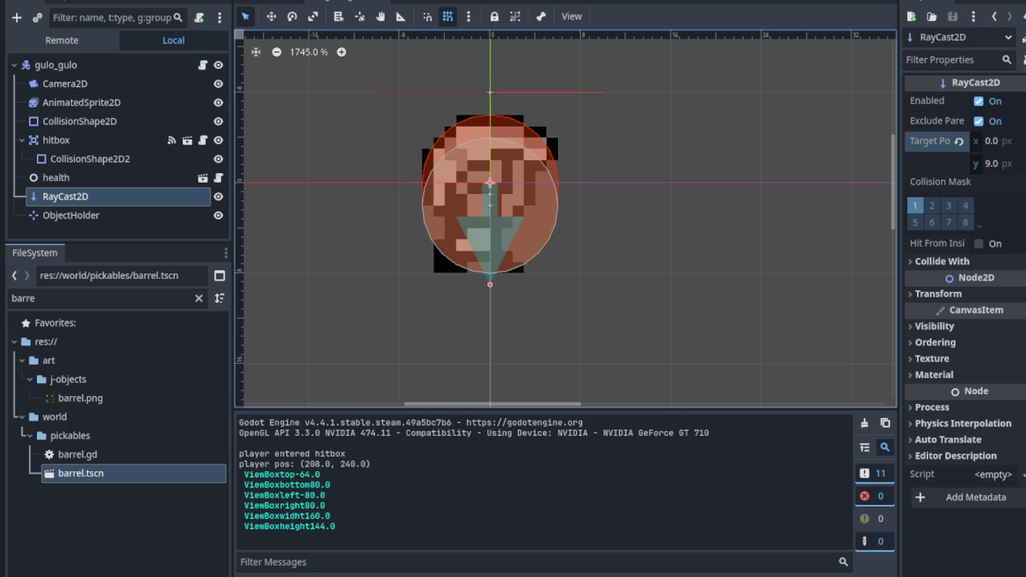
key("Left")
key("Down")
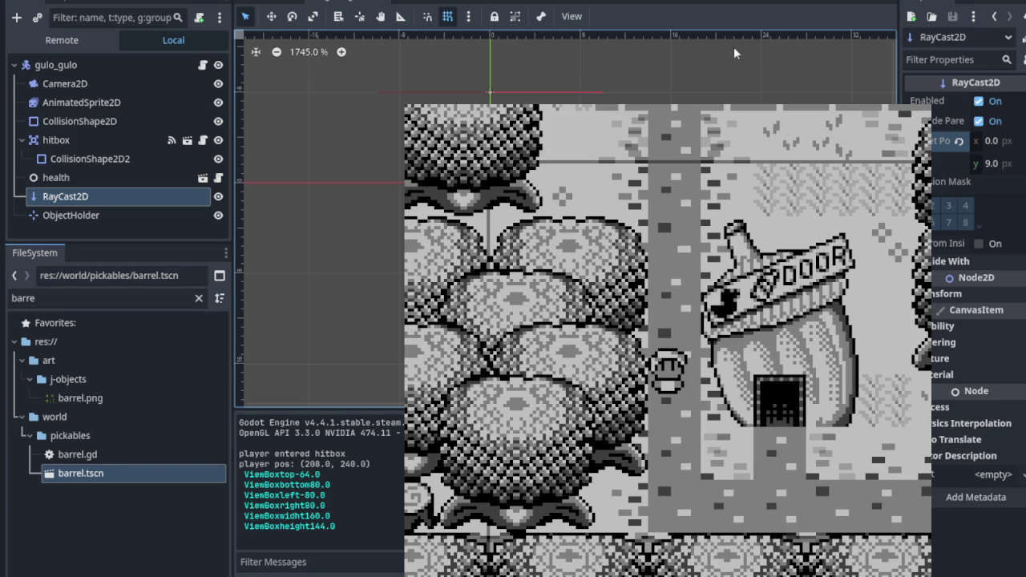
key("F5")
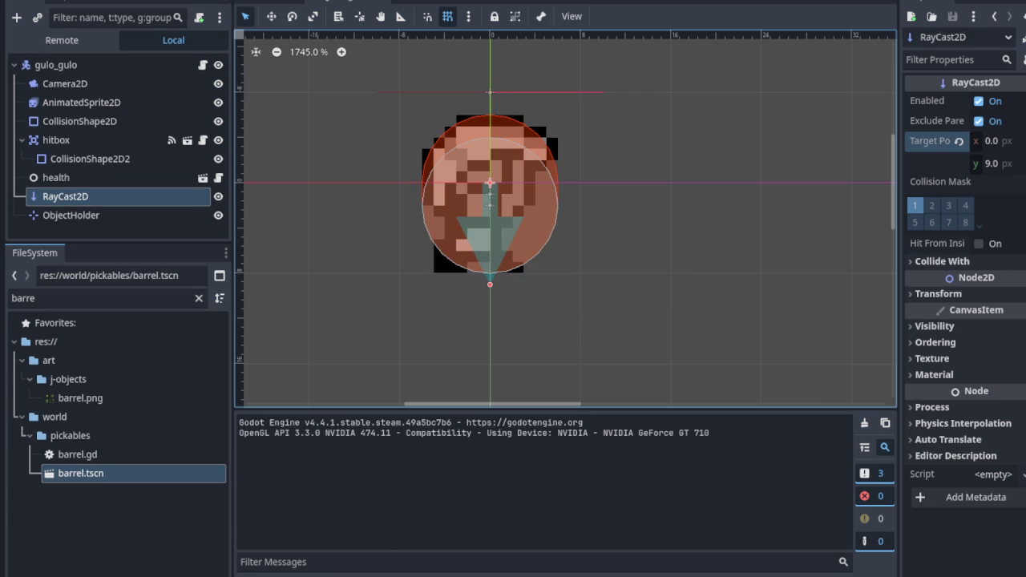
Step: Relaunch, carry the barrel left and down into the well, and stop the game
key("Up")
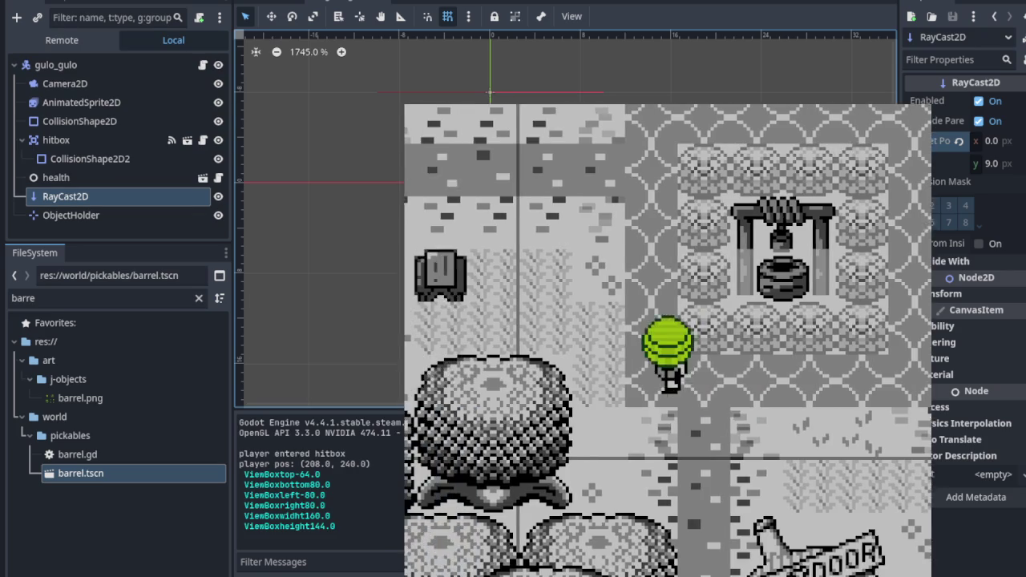
key("Down")
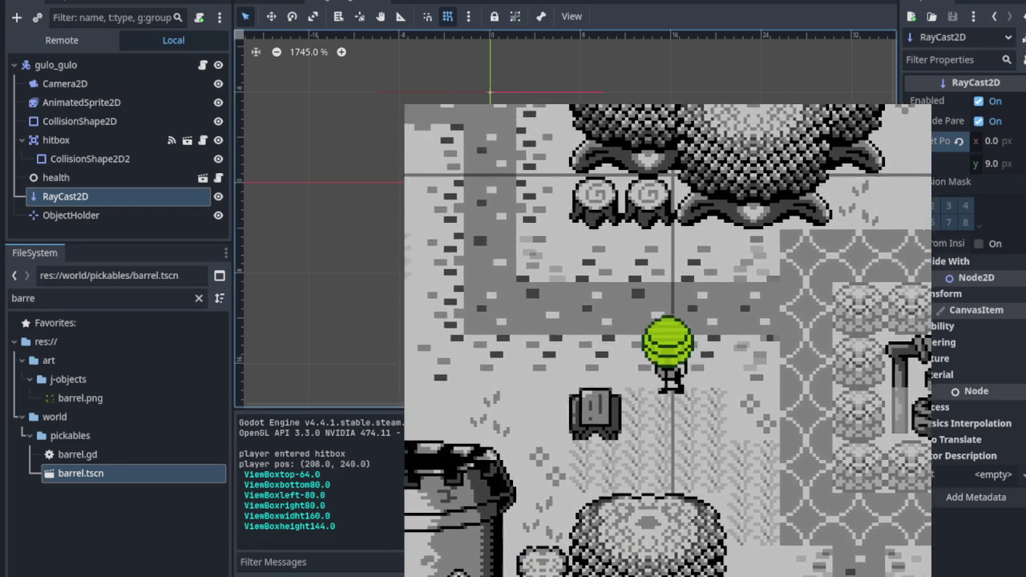
key("Left")
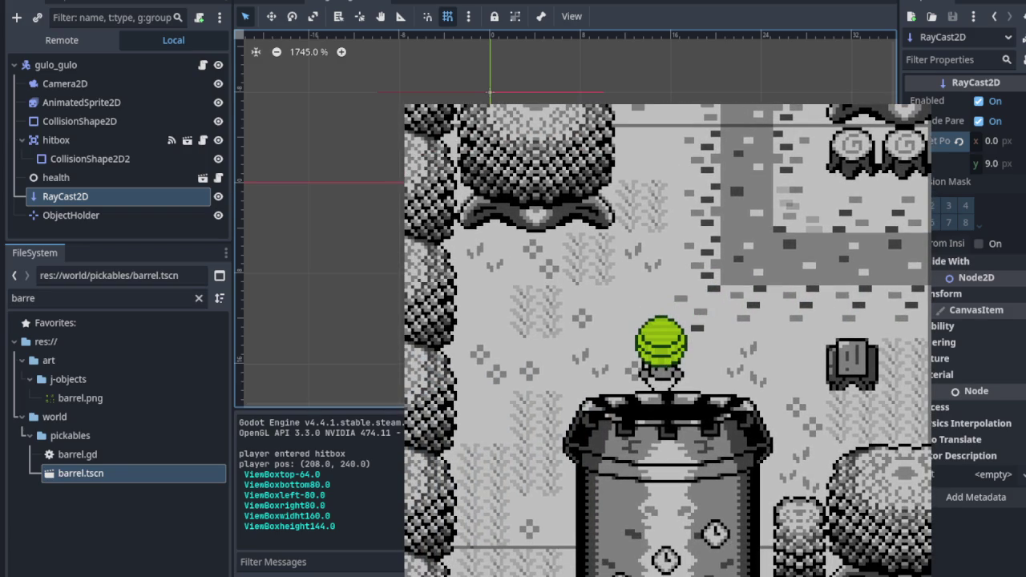
key("Down")
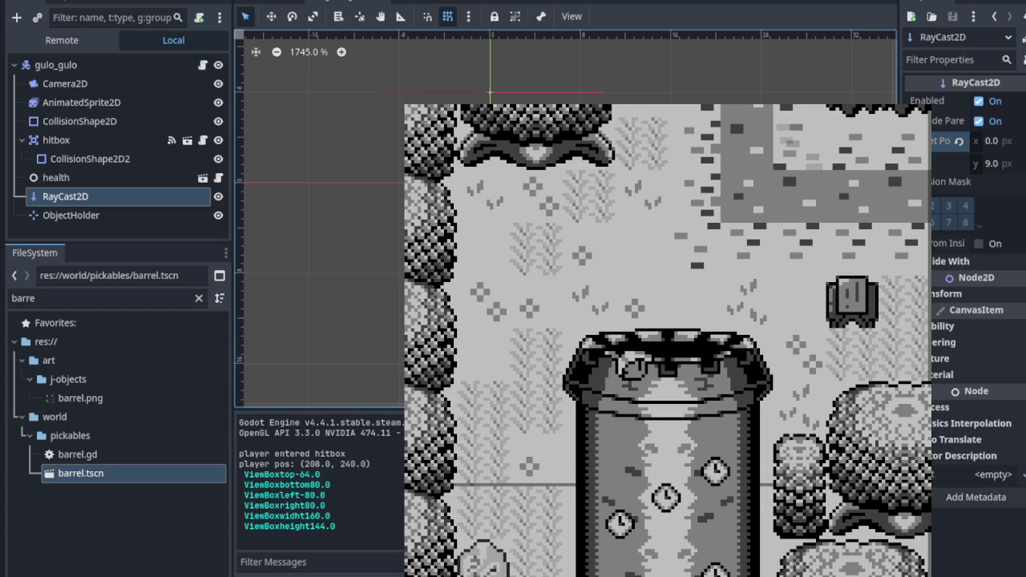
key("F8")
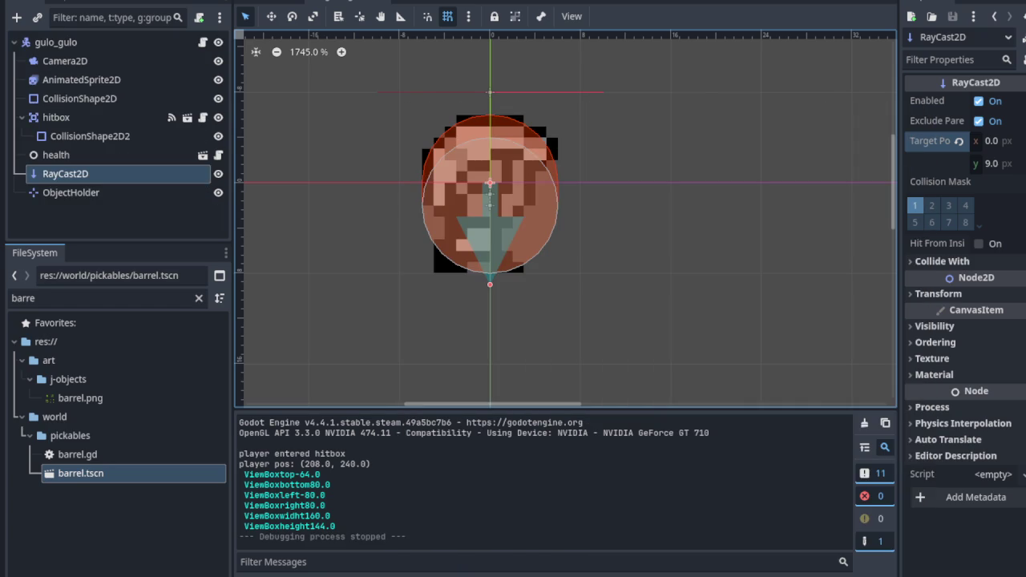
Step: Save and run the game, lifting the green barrel with Space, carrying it, then throwing it
key("ctrl+s")
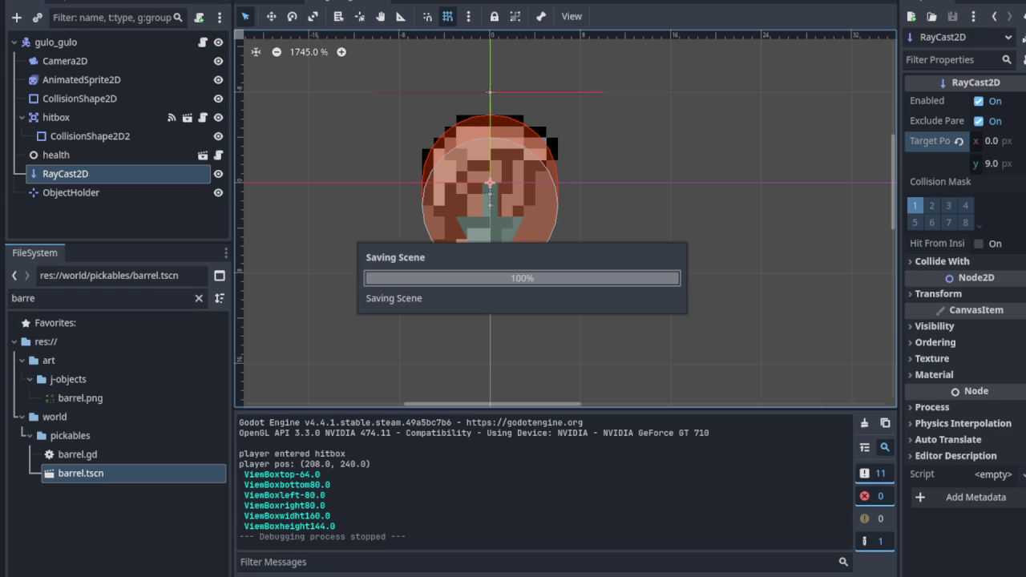
key("F5")
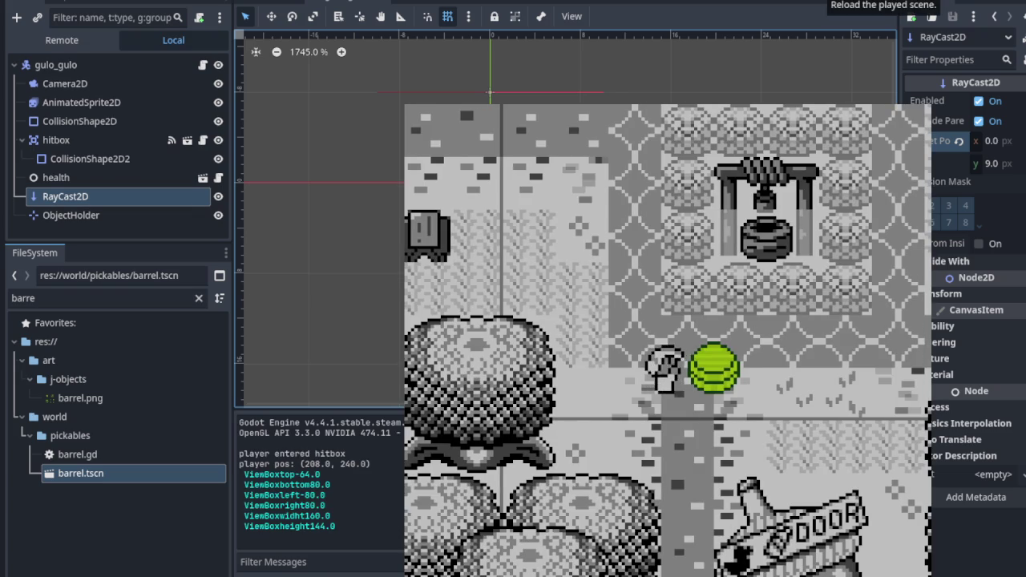
key("space")
key("Right")
key("Up")
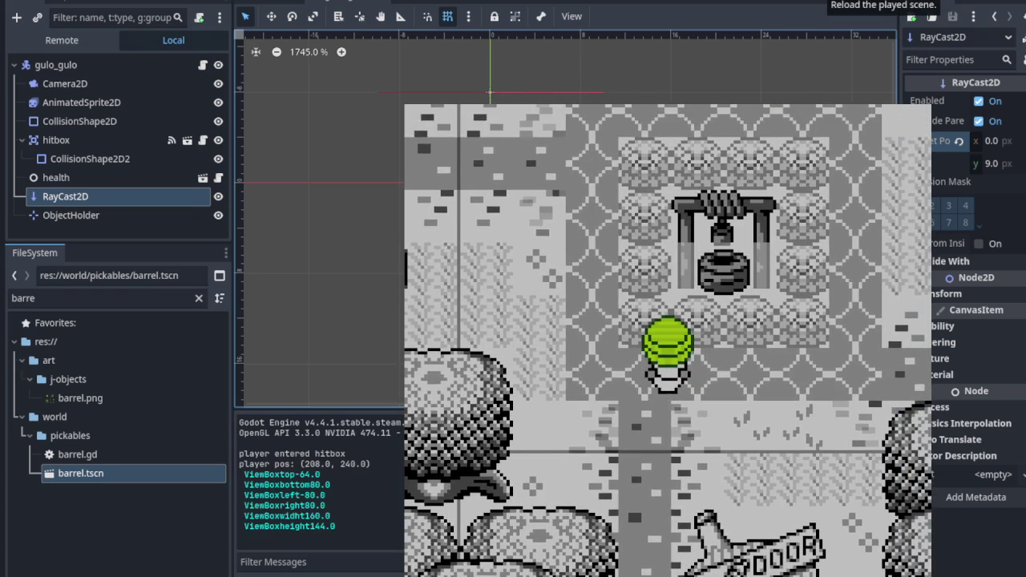
key("Left")
key("Down")
key("Down")
key("space")
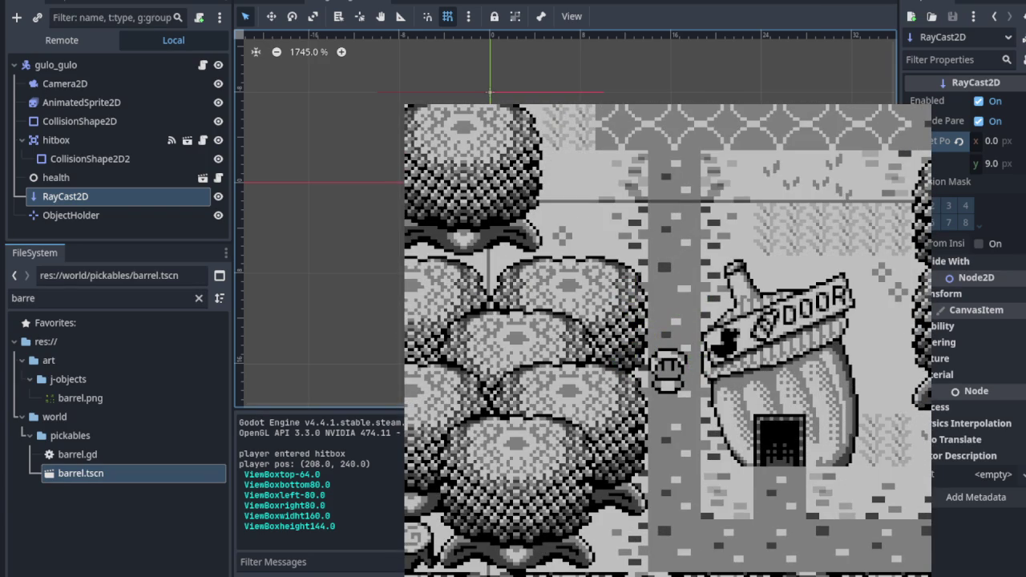
key("F8")
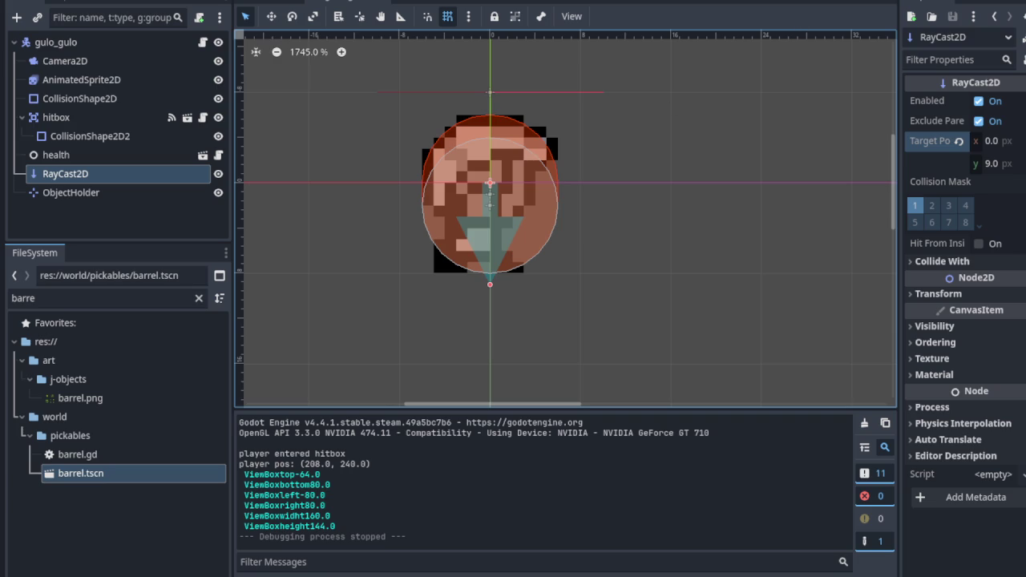
Step: Save again and retest: lift the barrel with E, walk toward the house, throw it to shatter
key("ctrl+s")
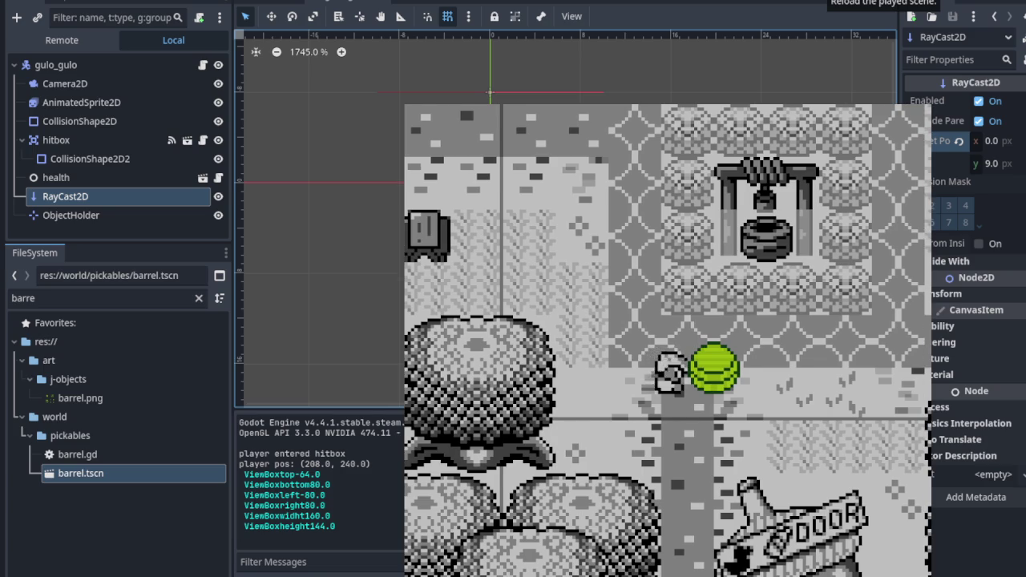
key("e")
key("Up")
key("Right")
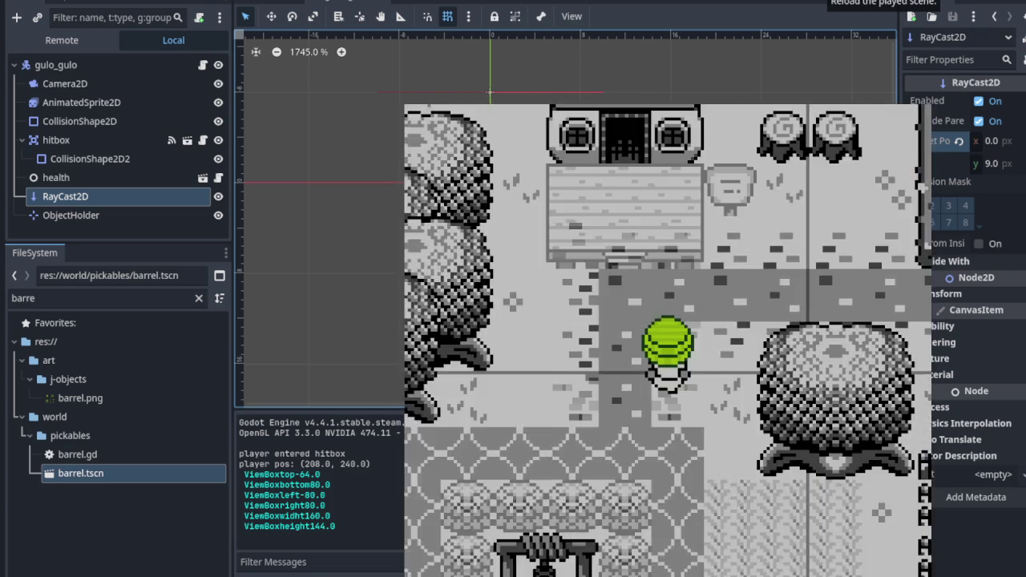
key("Down")
key("Down")
key("e")
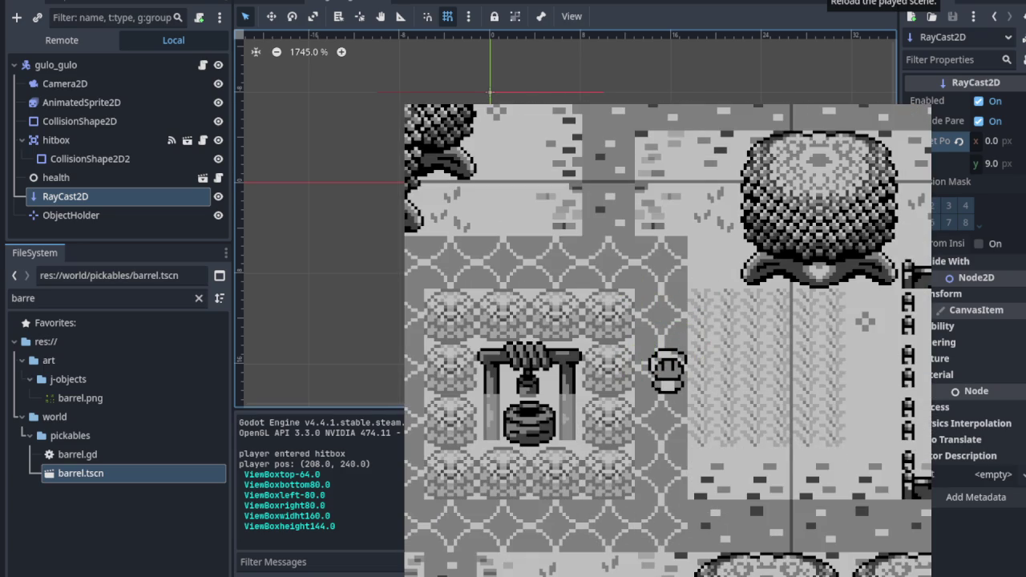
key("F8")
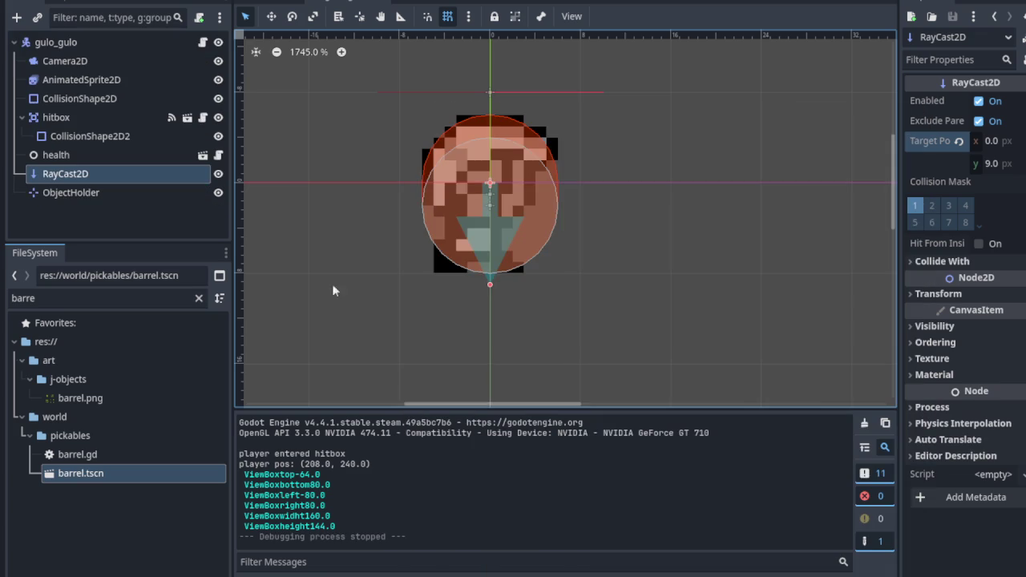
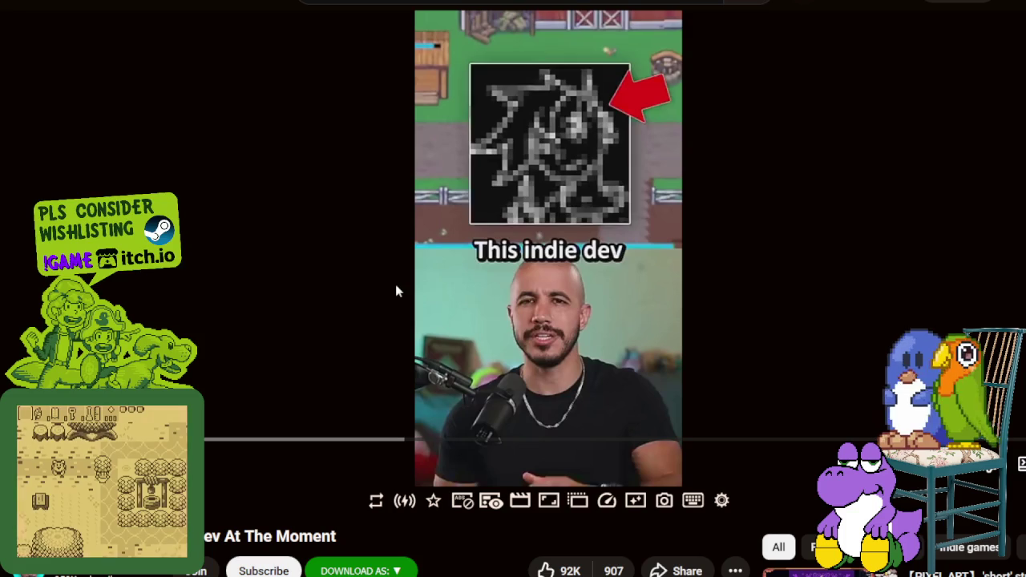
Step: Resume the indie-dev Short, then pause it again on the 'your hat gets' caption
key("space")
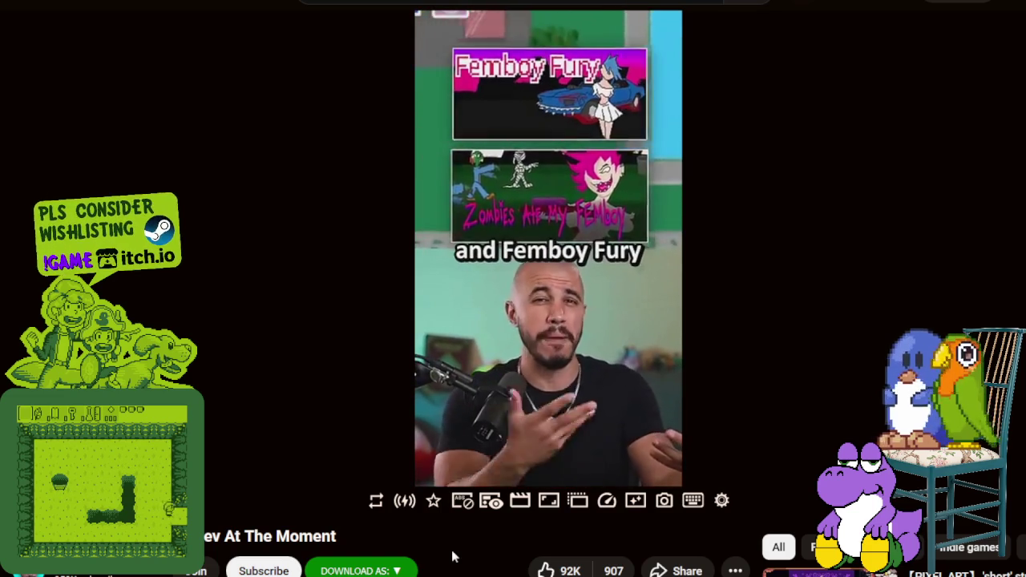
left_click(451, 270)
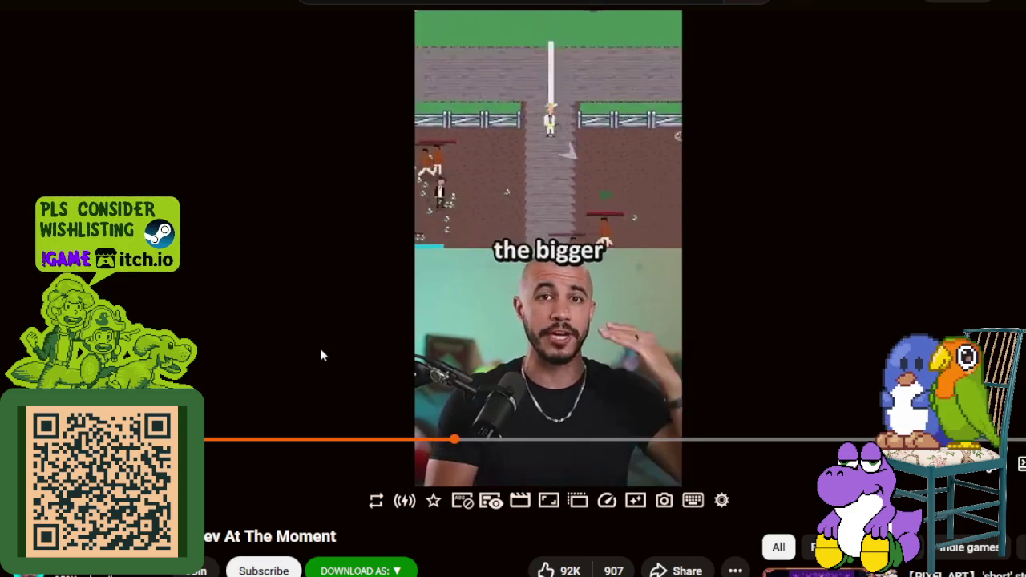
key("space")
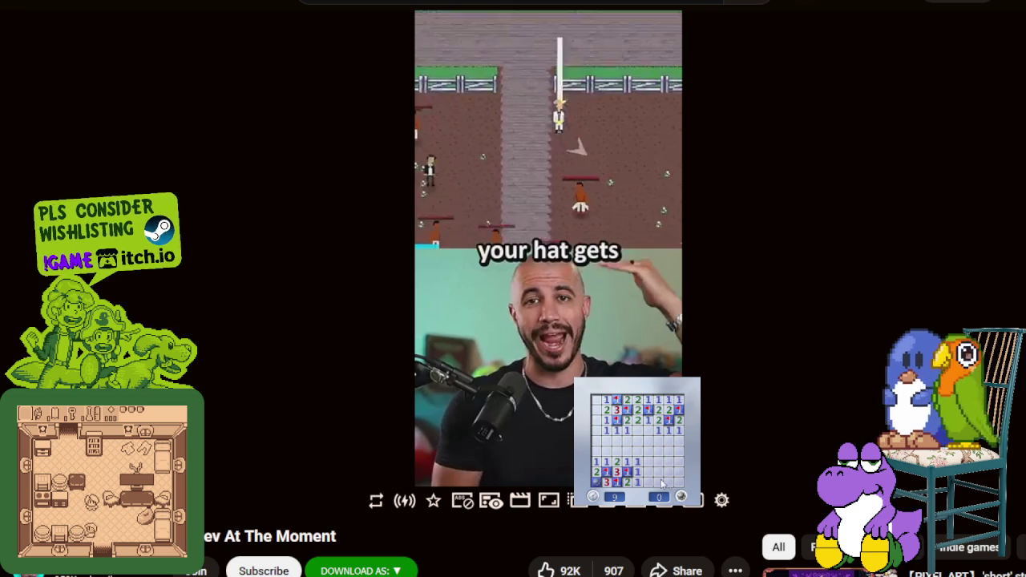
Step: Reset Minesweeper and uncover several board areas to reveal numbered cells
left_click(667, 490)
left_click(653, 458)
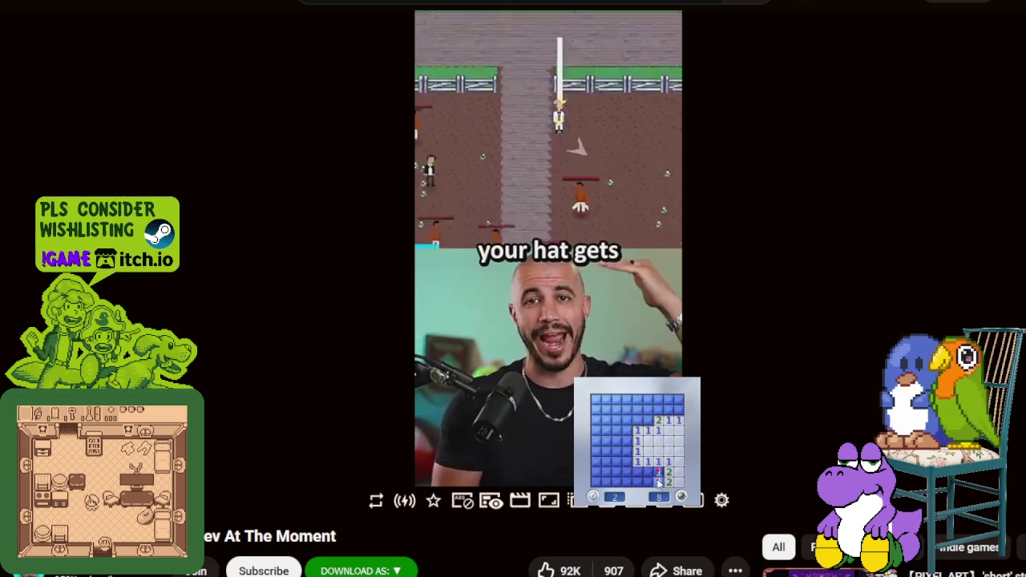
left_click(654, 470)
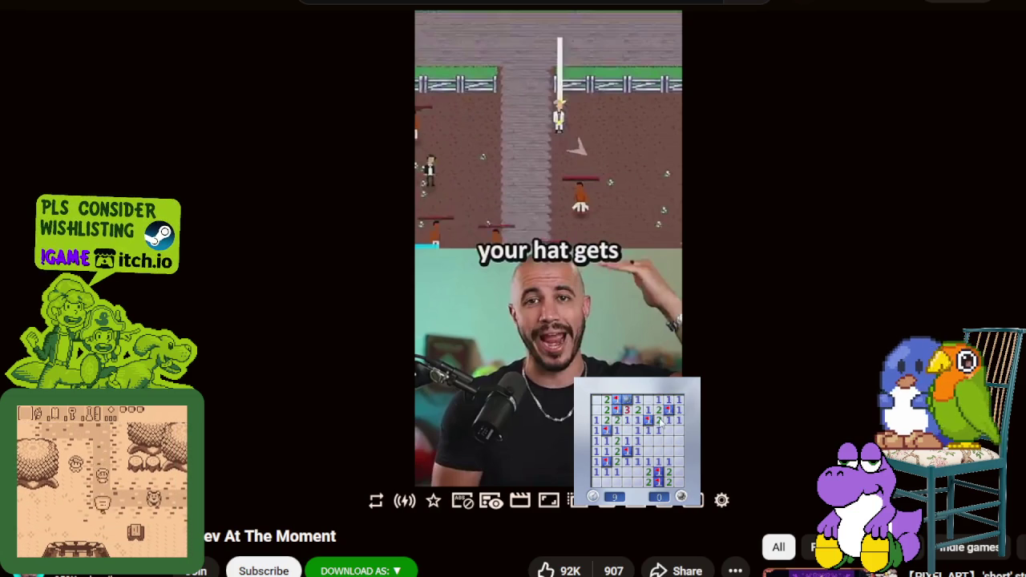
mouse_move(539, 355)
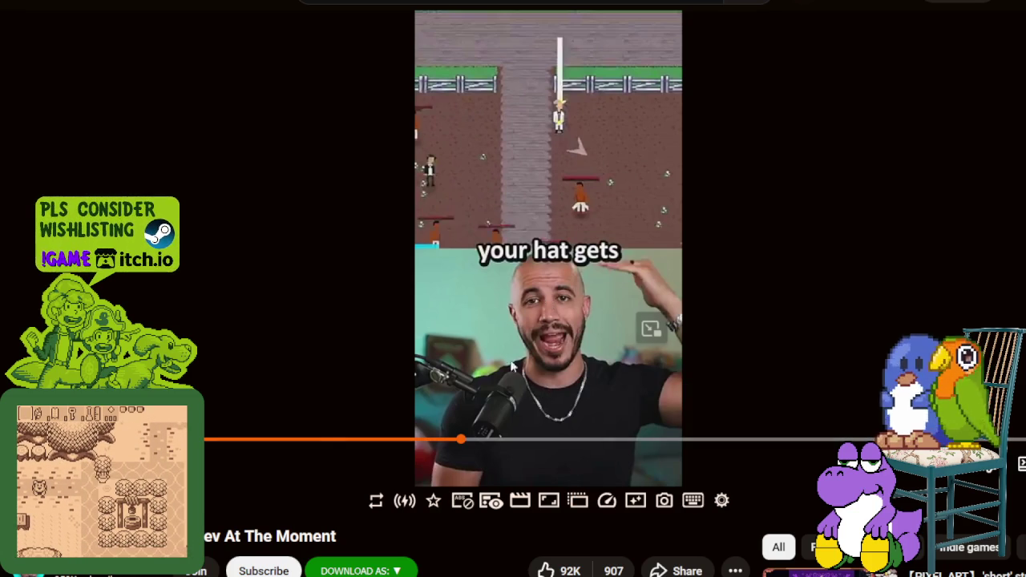
scroll(325, 461, "down", 4)
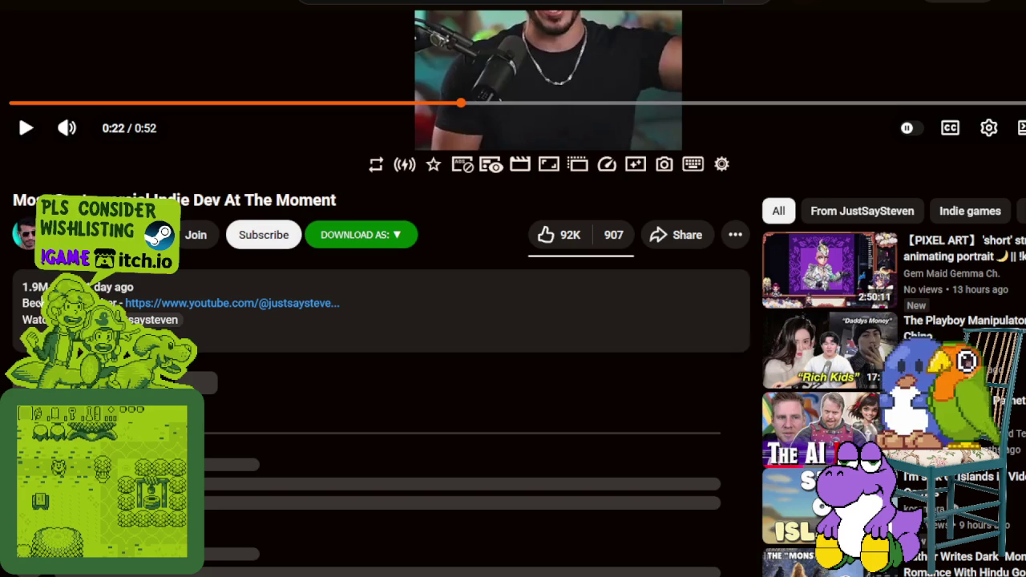
Step: Play the Short past the plantations caption and refund reviews to the suggested-videos grid
scroll(449, 316, "up", 4)
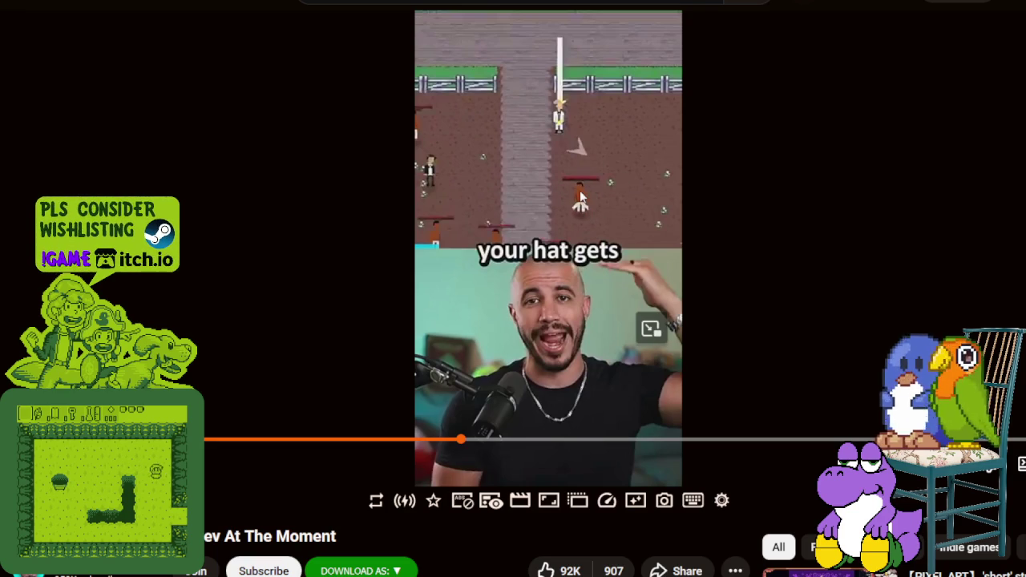
left_click(580, 194)
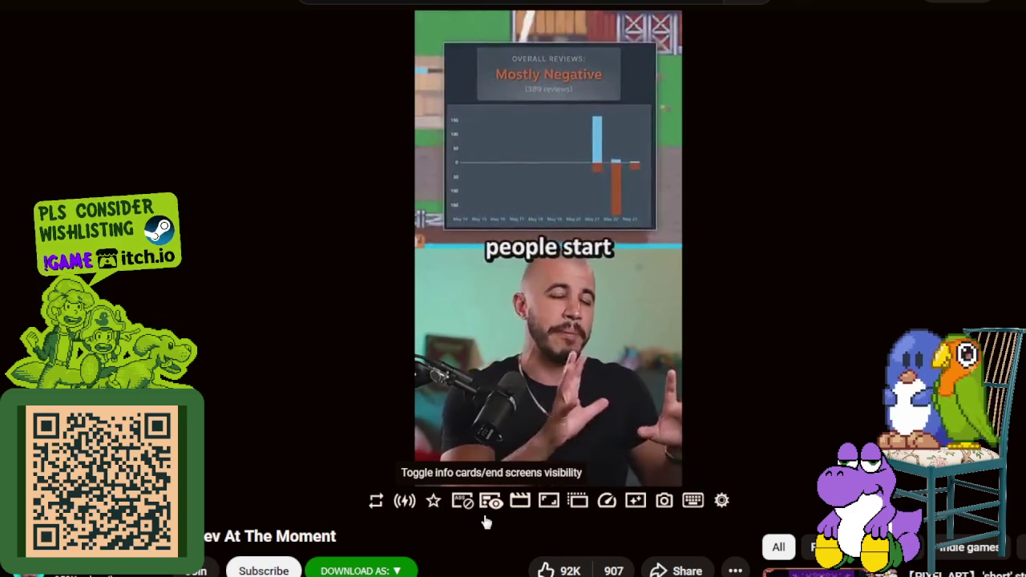
left_click(541, 272)
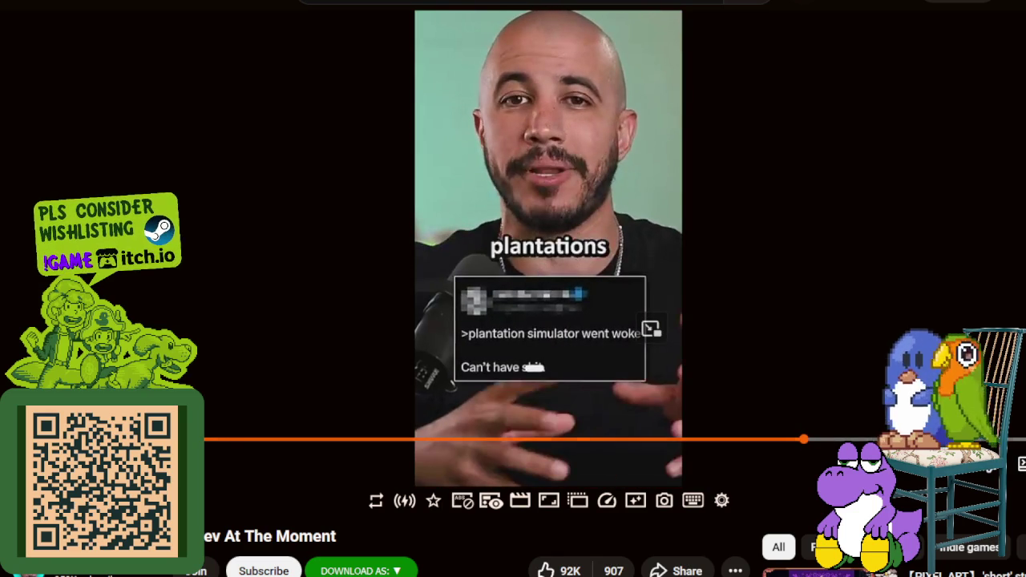
mouse_move(529, 271)
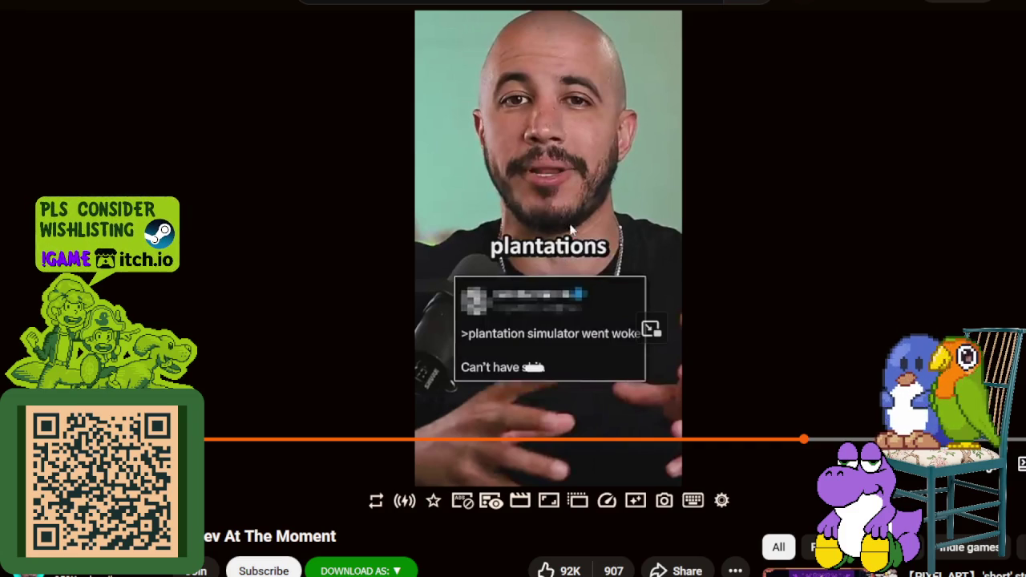
left_click(540, 277)
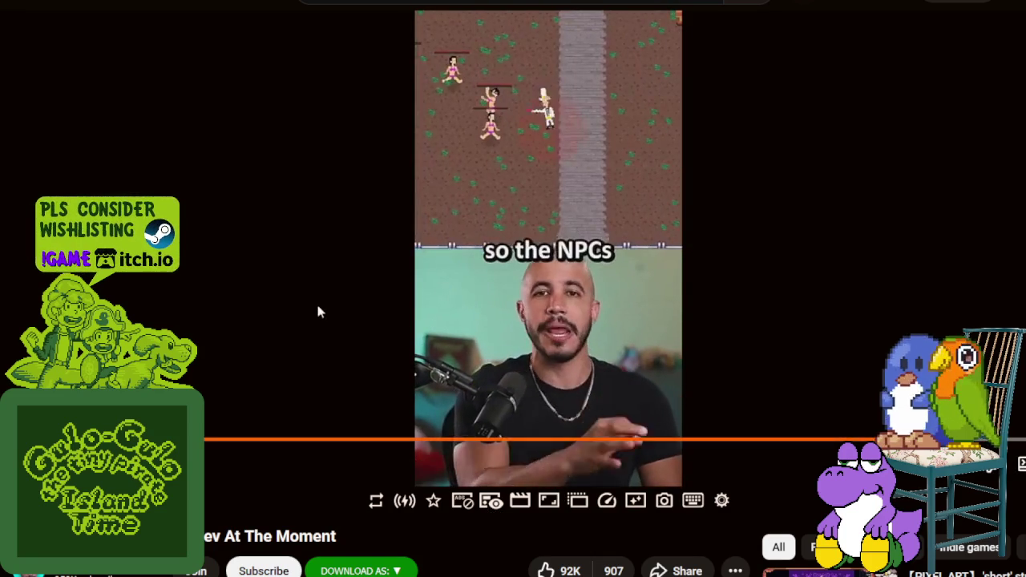
key("space")
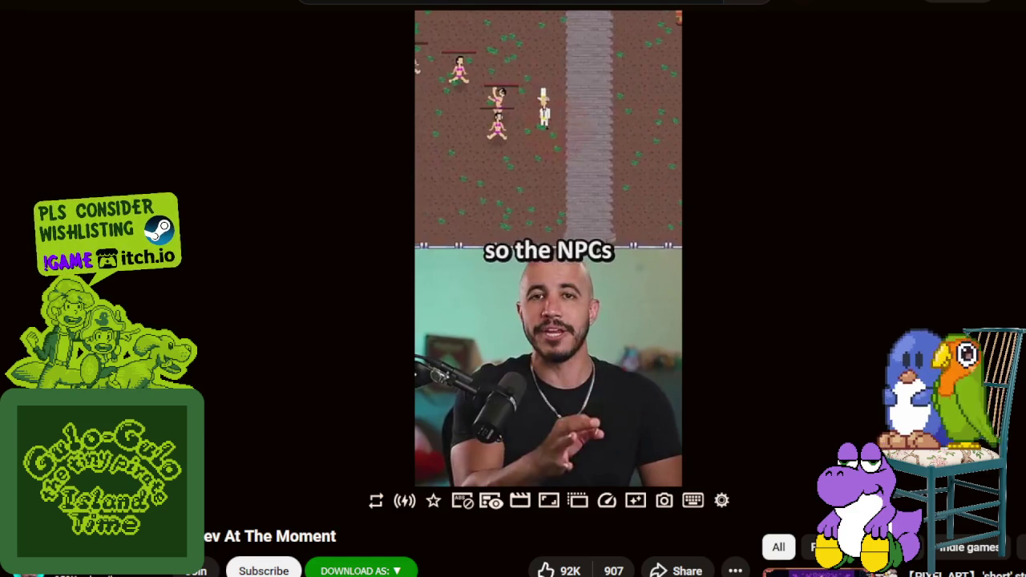
left_click(461, 419)
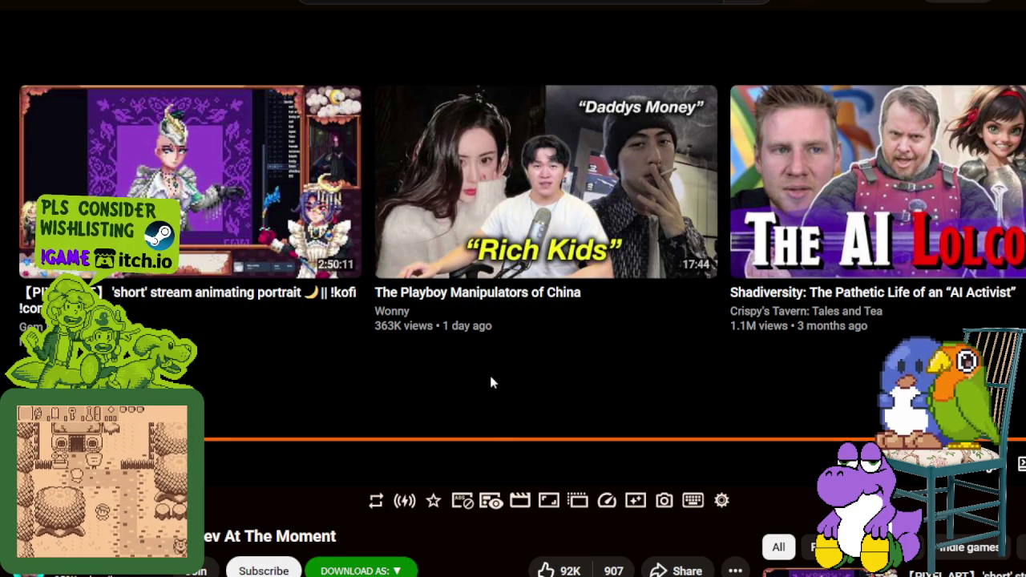
Step: Scroll below the player to read the Short's 2,518 comments and top replies
scroll(490, 382, "down", 10)
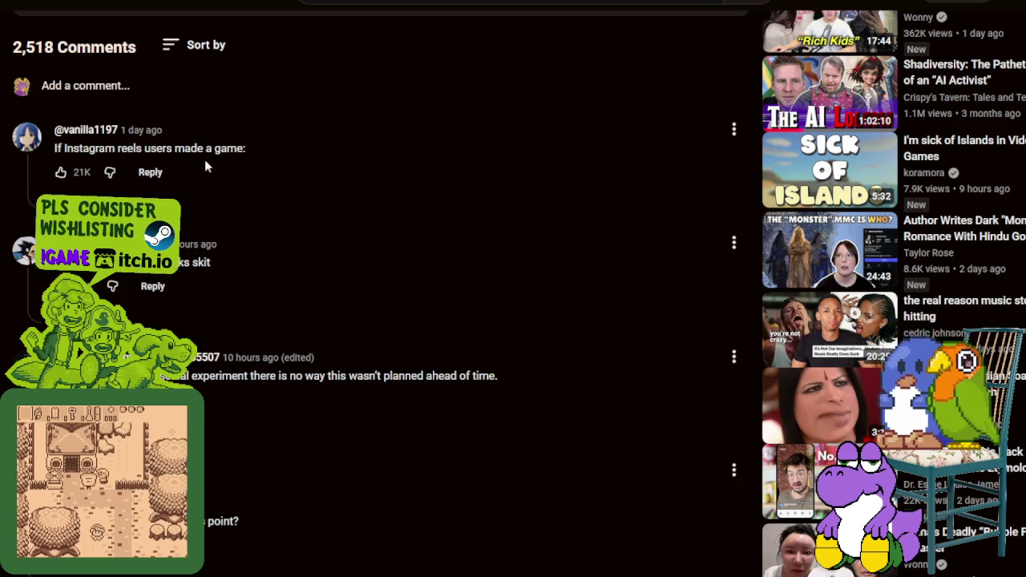
scroll(215, 168, "down", 2)
scroll(225, 198, "up", 1)
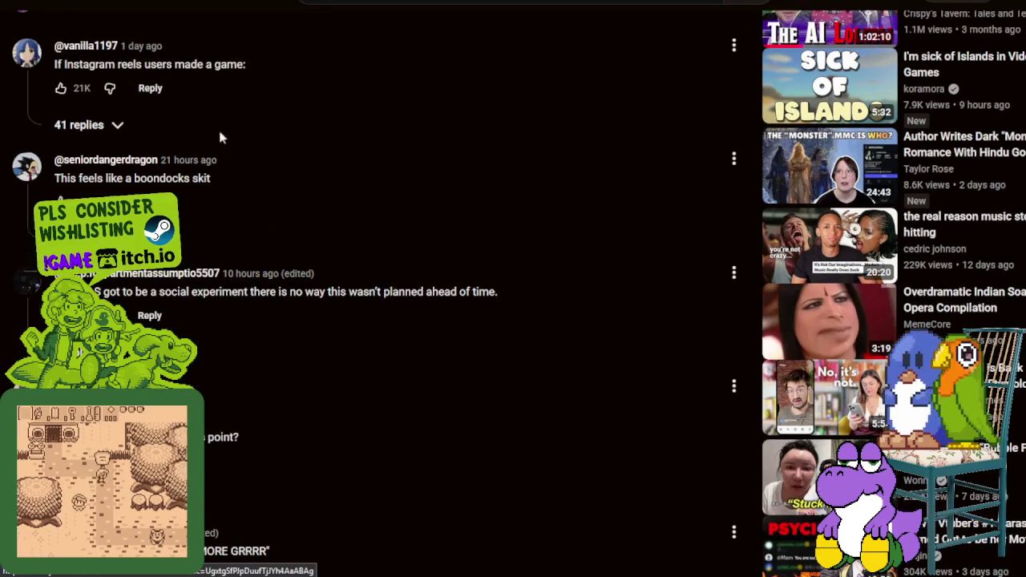
scroll(281, 240, "down", 1)
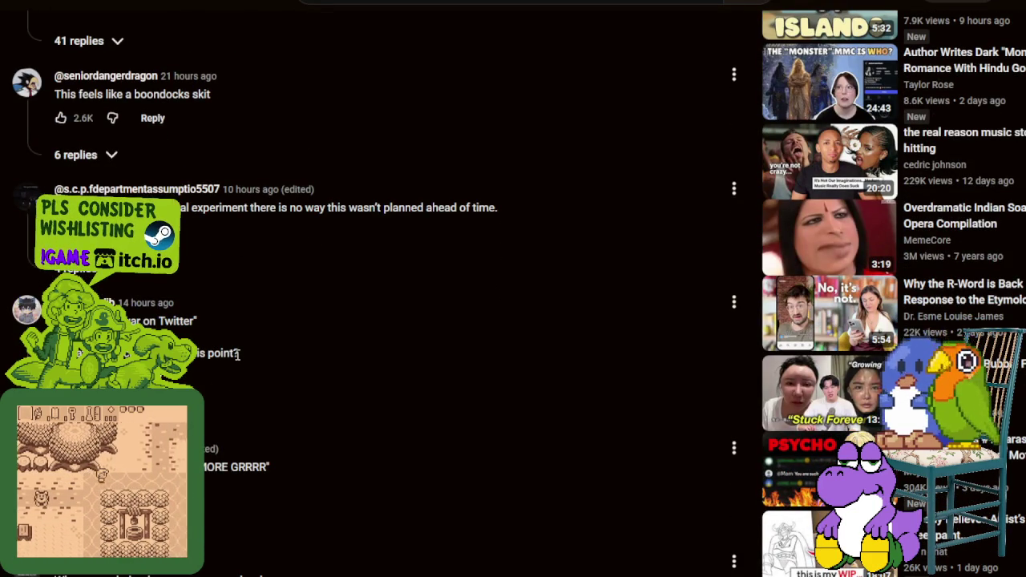
scroll(237, 356, "down", 2)
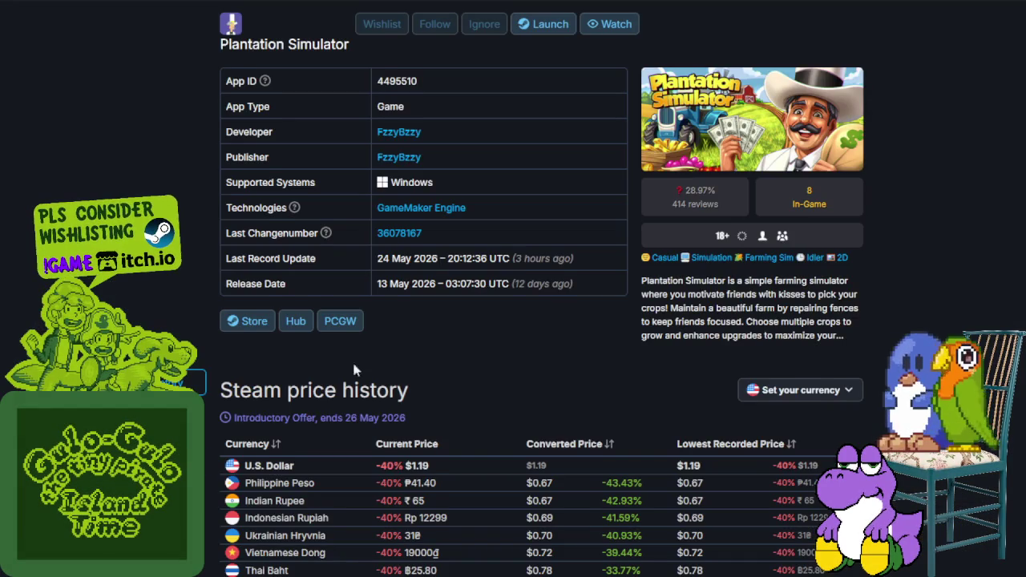
Step: Jump to Plantation Simulator's Steam charts section on SteamDB
scroll(542, 401, "down", 1)
left_click(155, 340)
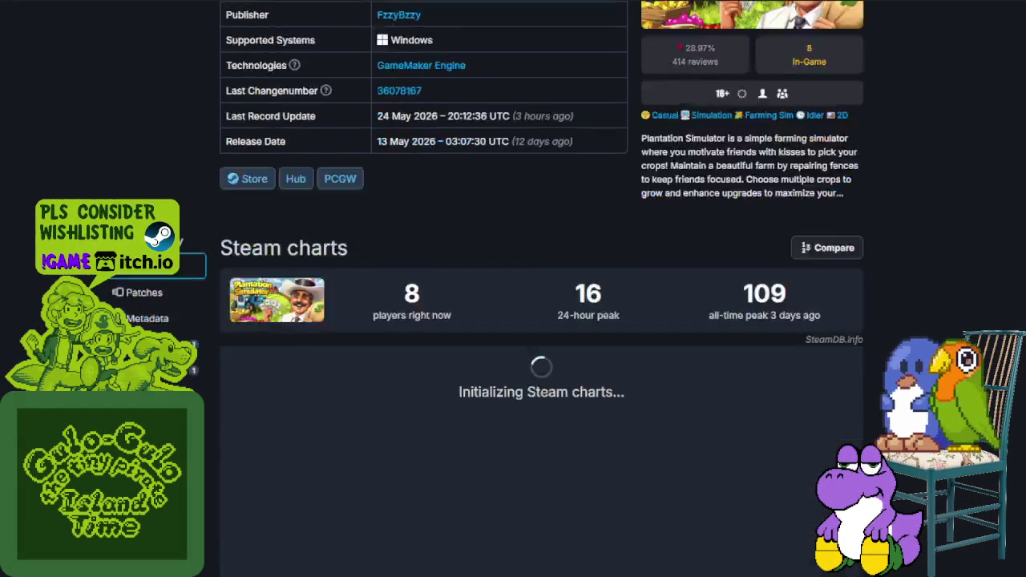
scroll(591, 298, "up", 5)
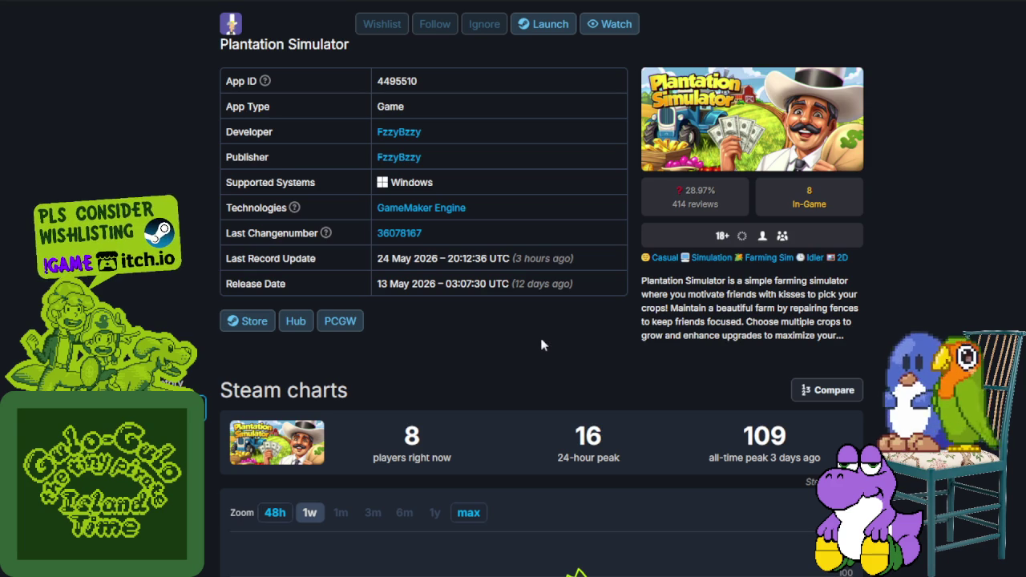
scroll(550, 328, "down", 4)
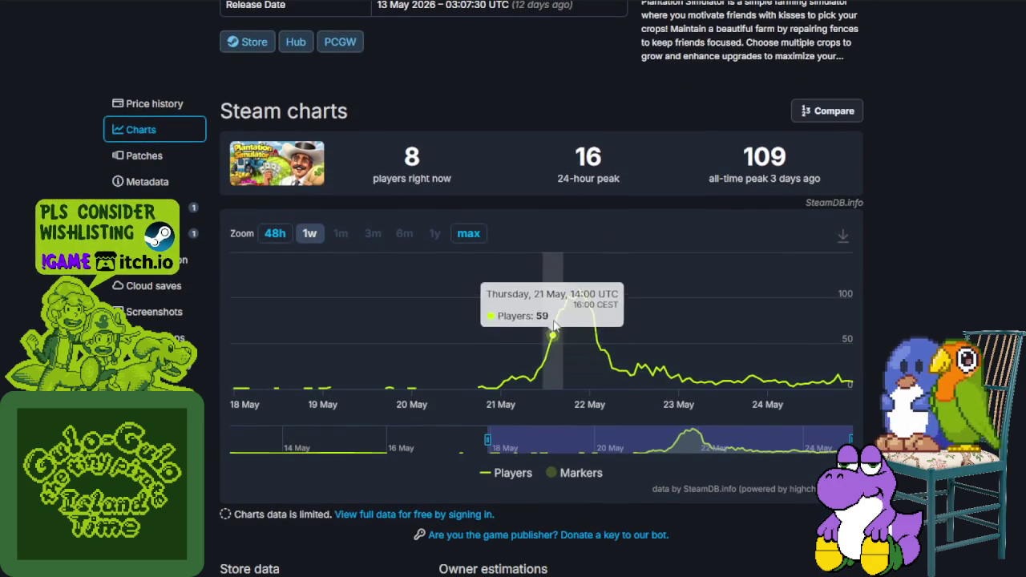
Step: Highlight the player figures: 8 right now, 16 24-hour peak, 109 all-time peak
left_click_drag(375, 178, 449, 173)
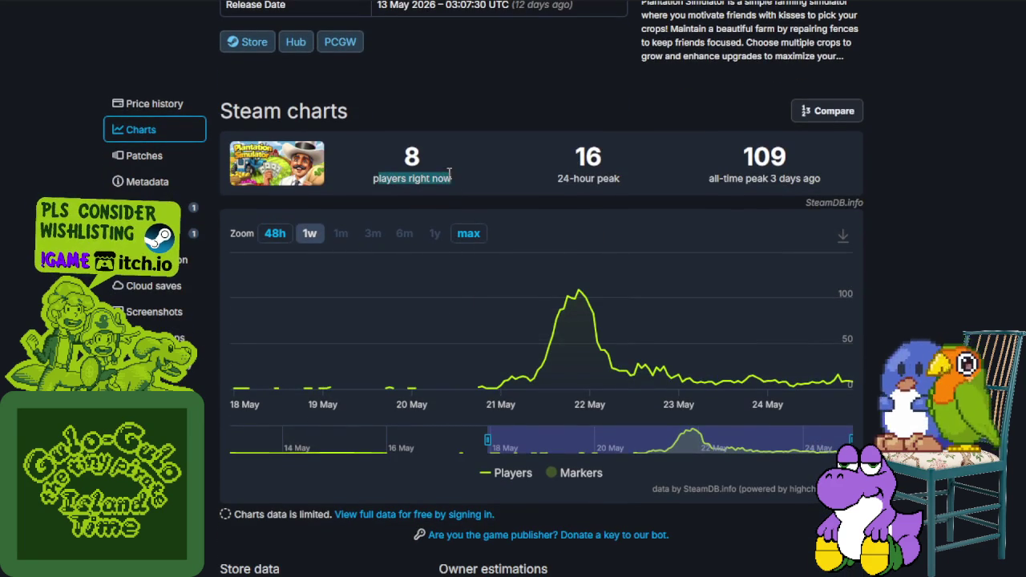
left_click_drag(559, 178, 622, 178)
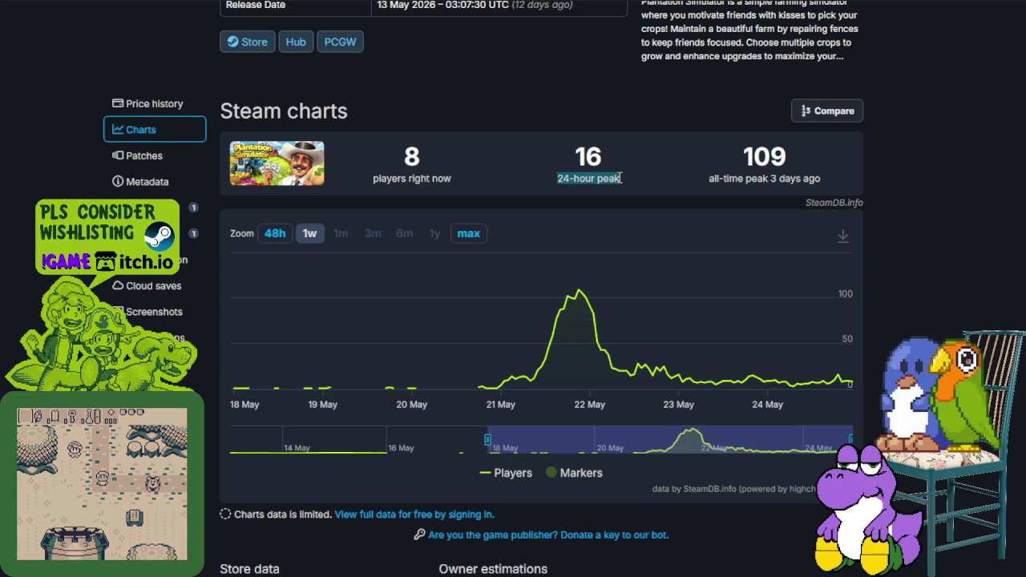
left_click_drag(791, 178, 851, 186)
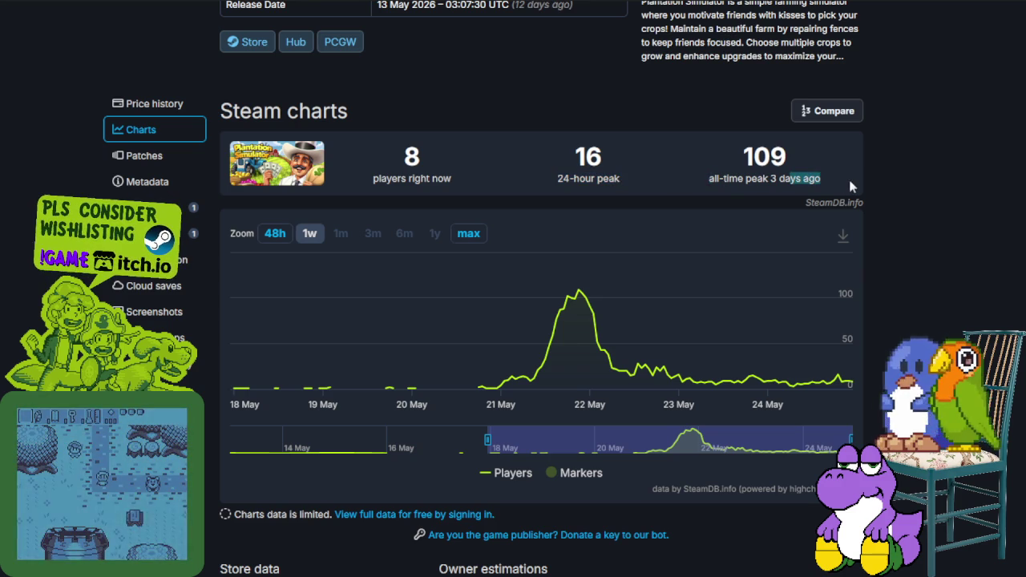
double_click(793, 163)
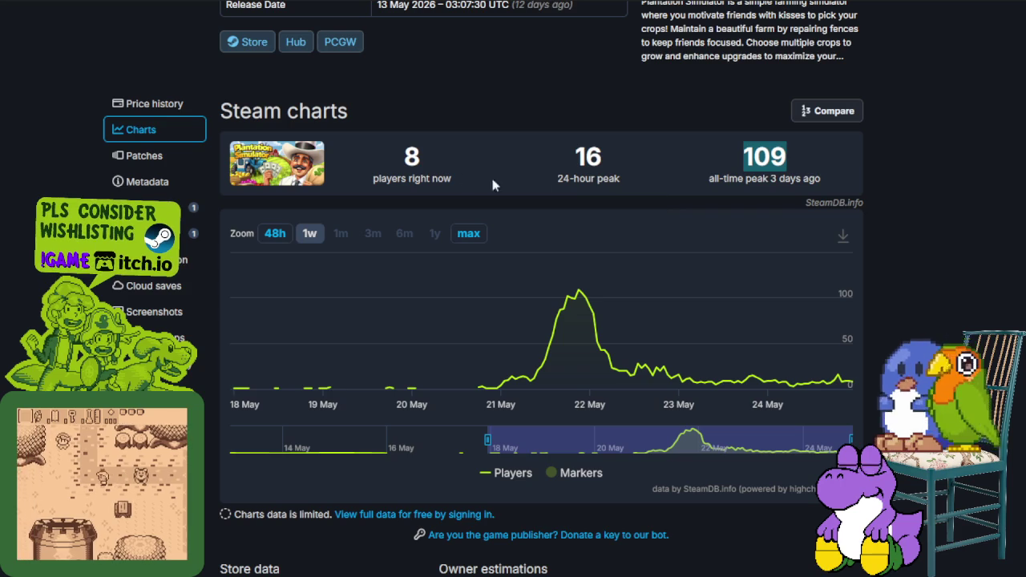
mouse_move(402, 159)
left_mouse_down()
mouse_move(562, 152)
mouse_move(812, 163)
mouse_move(738, 158)
left_mouse_up()
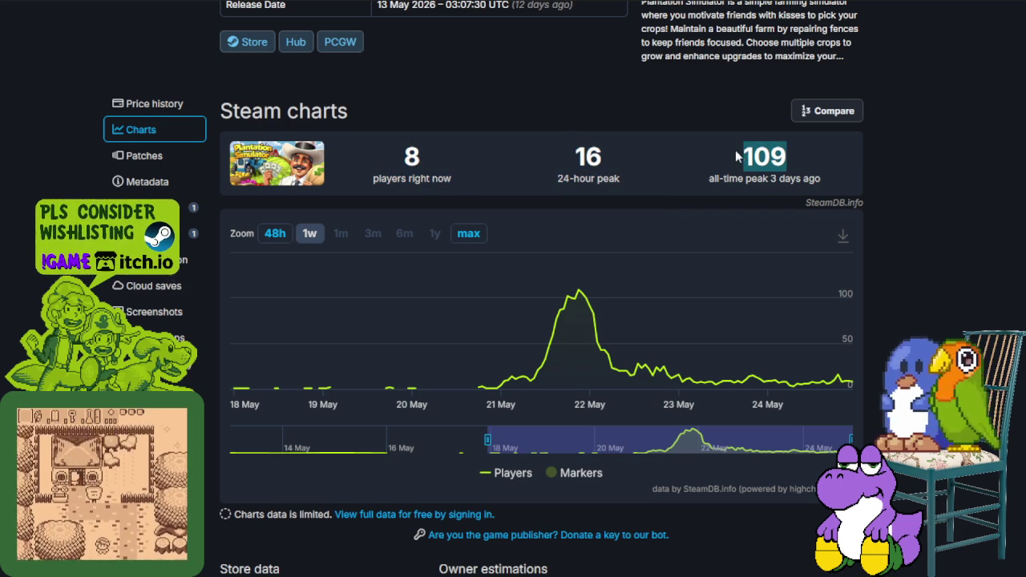
left_click(738, 158)
left_click_drag(408, 161, 434, 161)
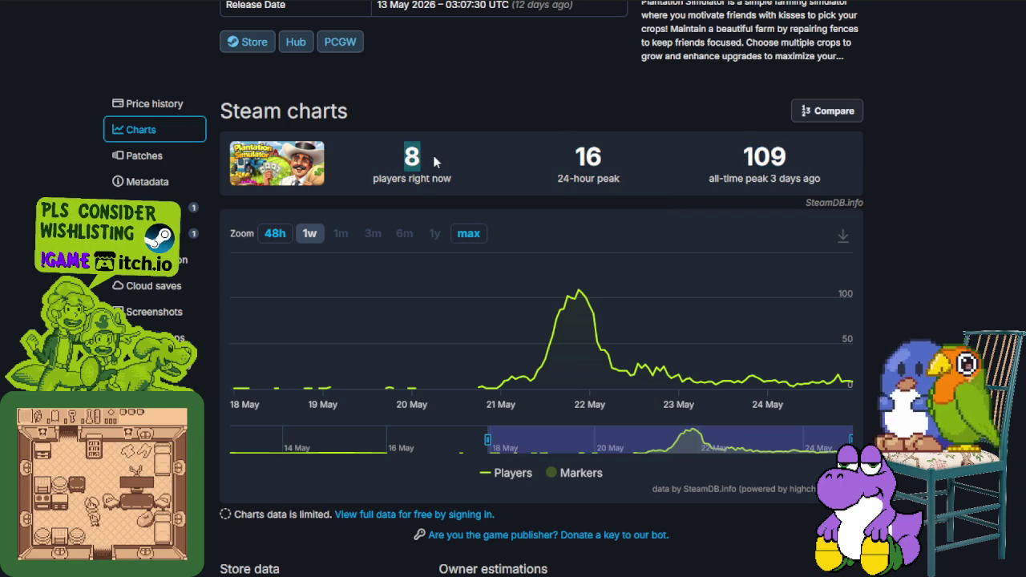
left_click(433, 162)
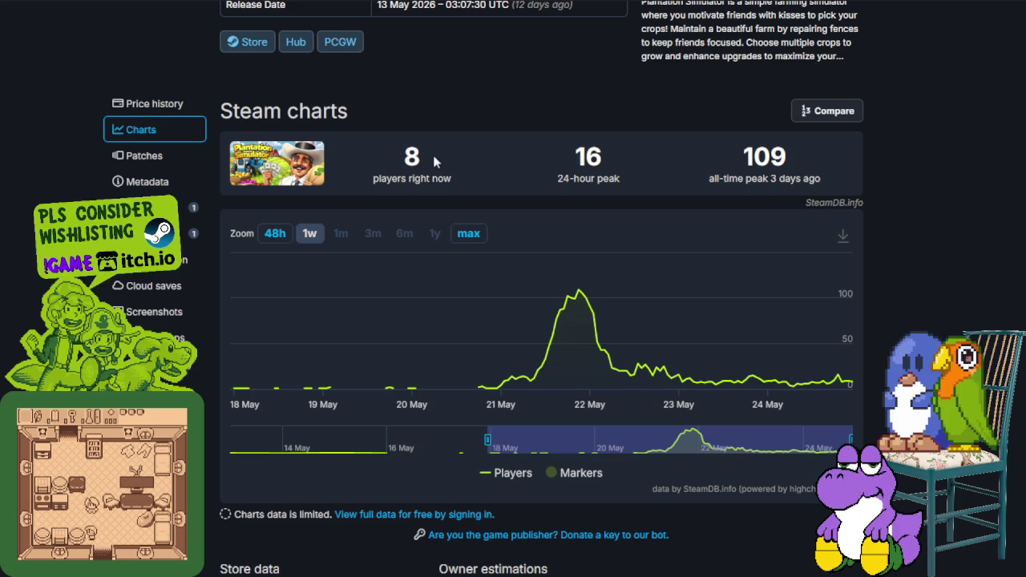
Step: Inspect the player chart around the 21 May all-time peak
mouse_move(579, 289)
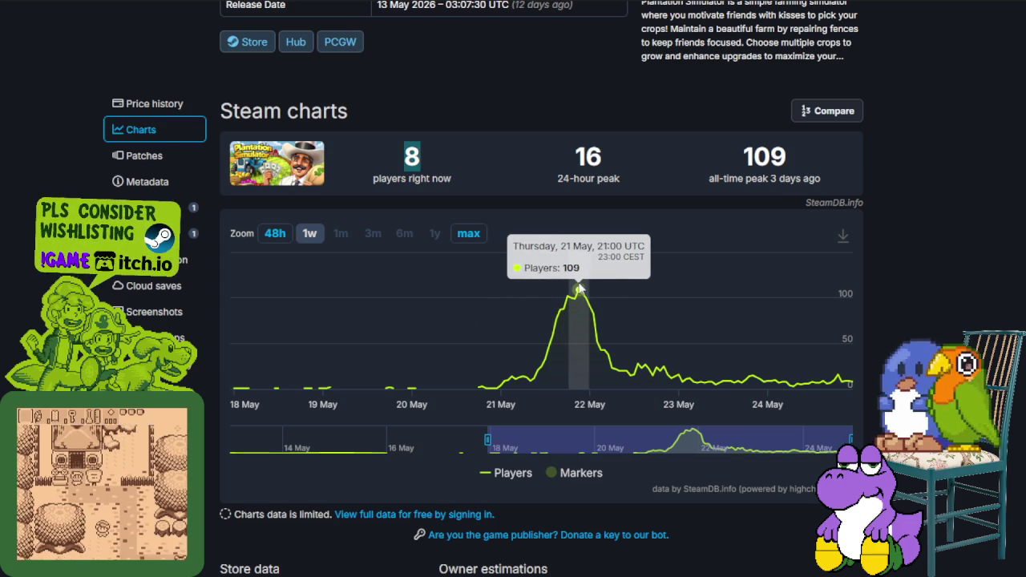
scroll(756, 280, "down", 4)
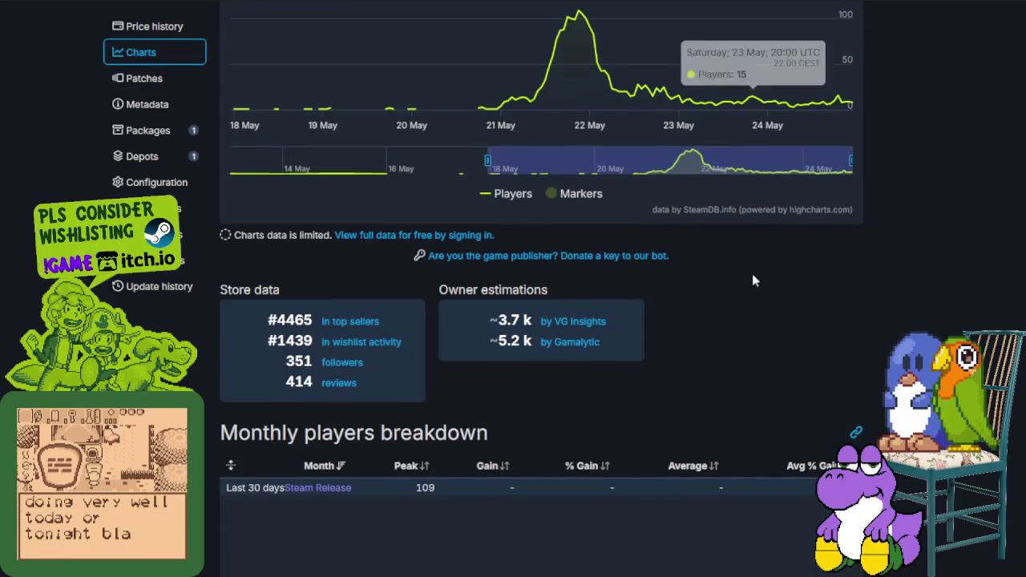
scroll(676, 227, "down", 2)
scroll(687, 193, "up", 6)
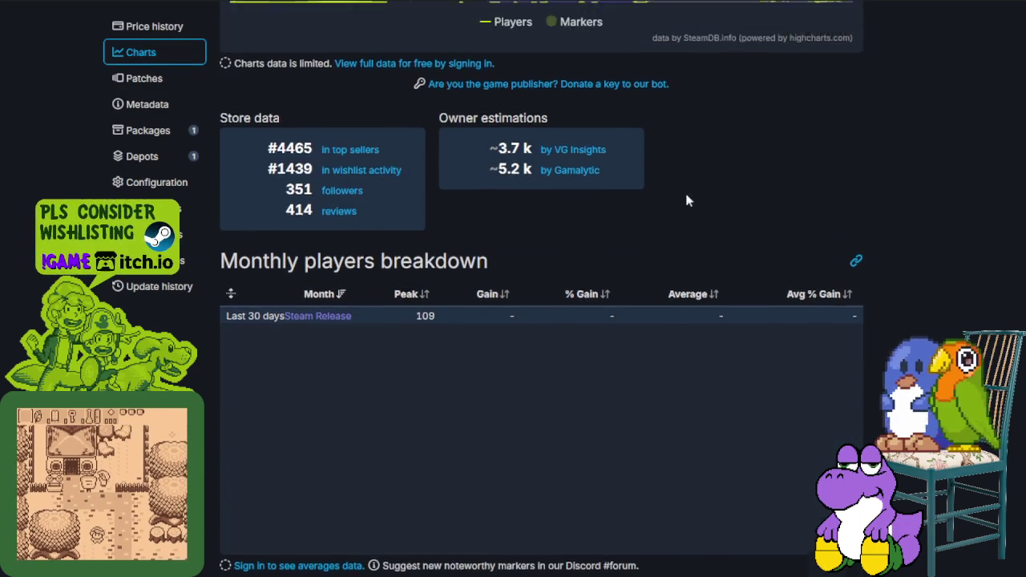
scroll(655, 225, "up", 1)
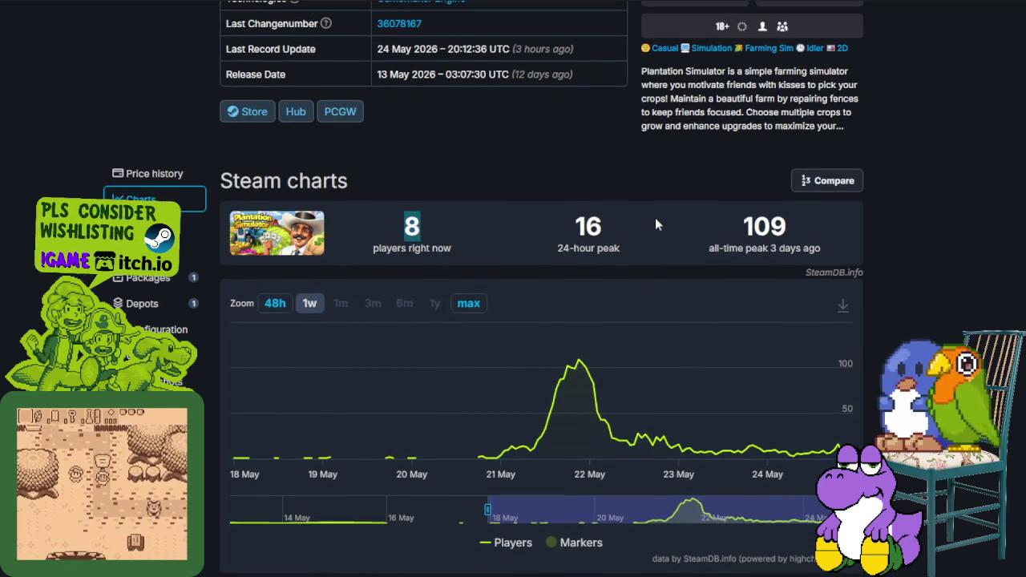
Step: Filter the Patches builds by the Wednesday 03, Friday 04 and Thursday 22 heatmap cells
left_click(144, 225)
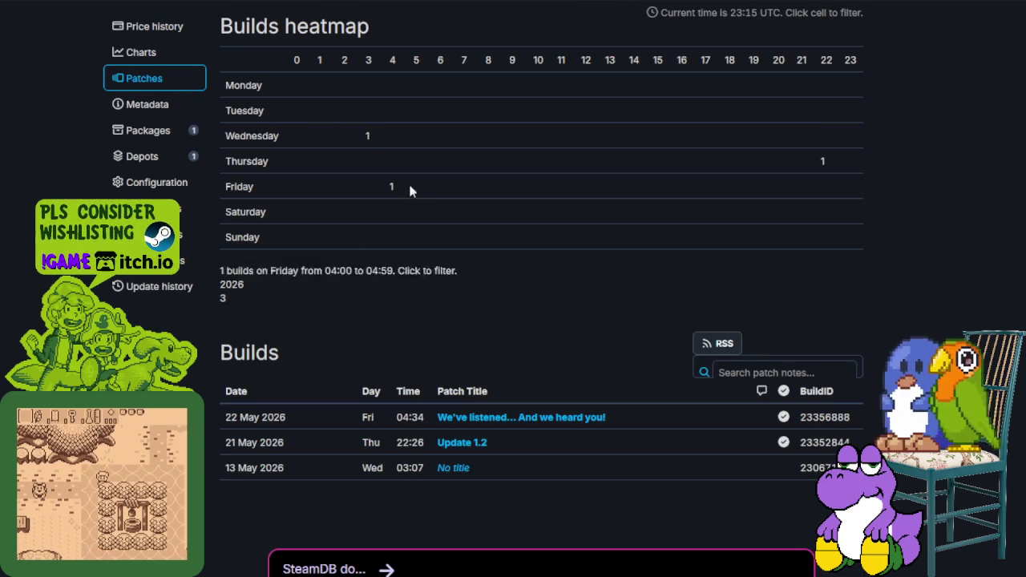
mouse_move(370, 132)
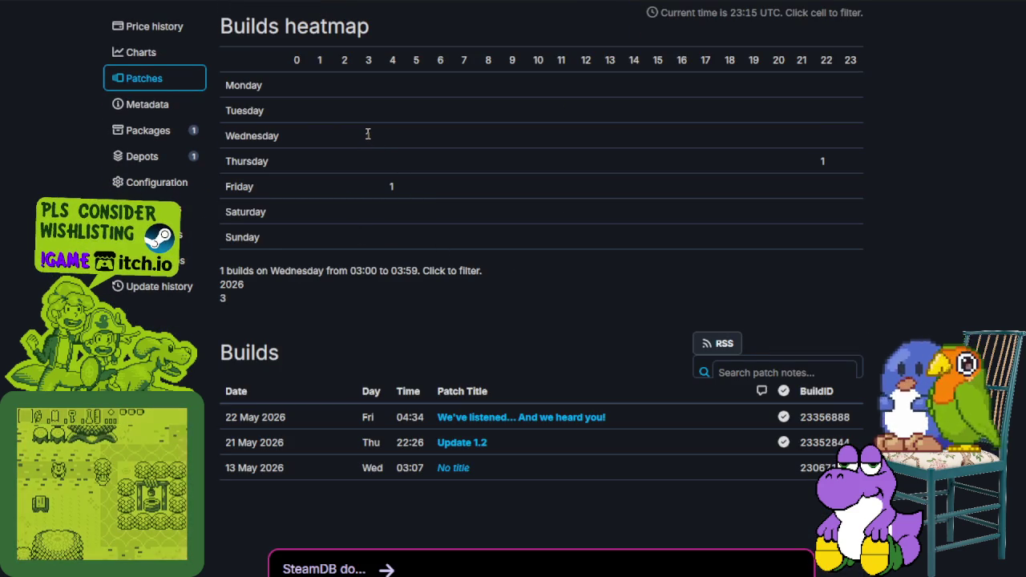
left_click(370, 134)
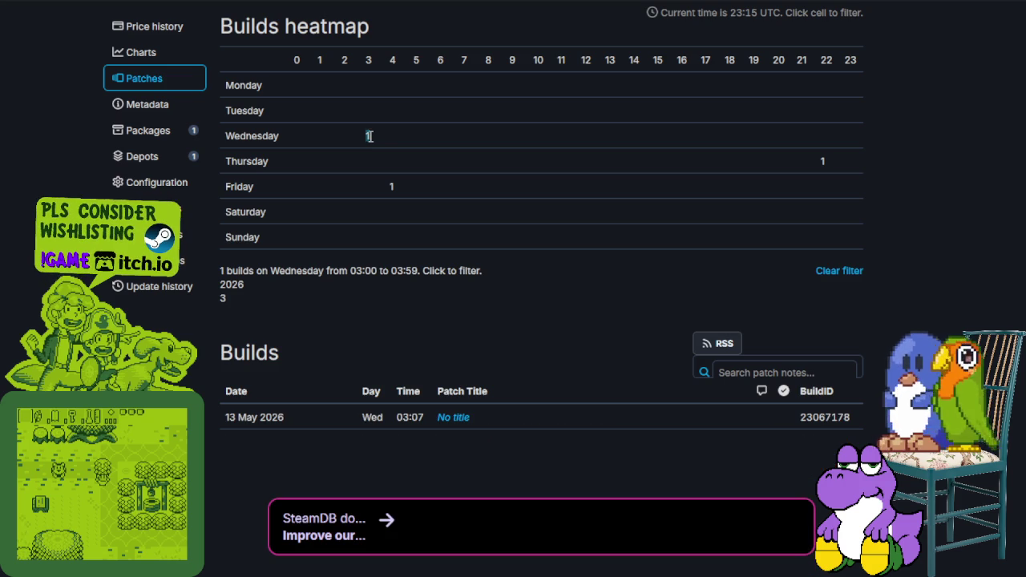
left_click(392, 187)
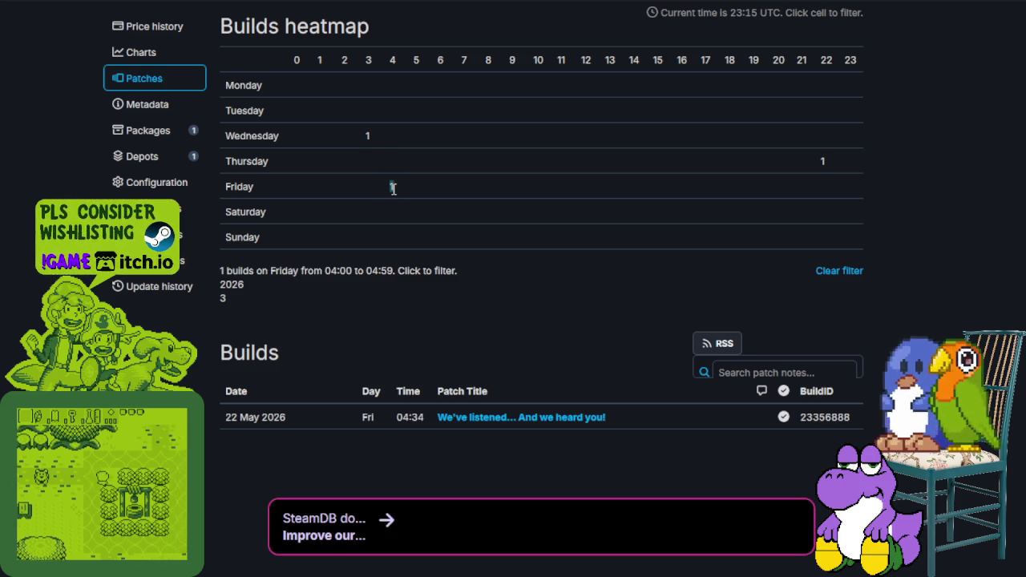
left_click(823, 163)
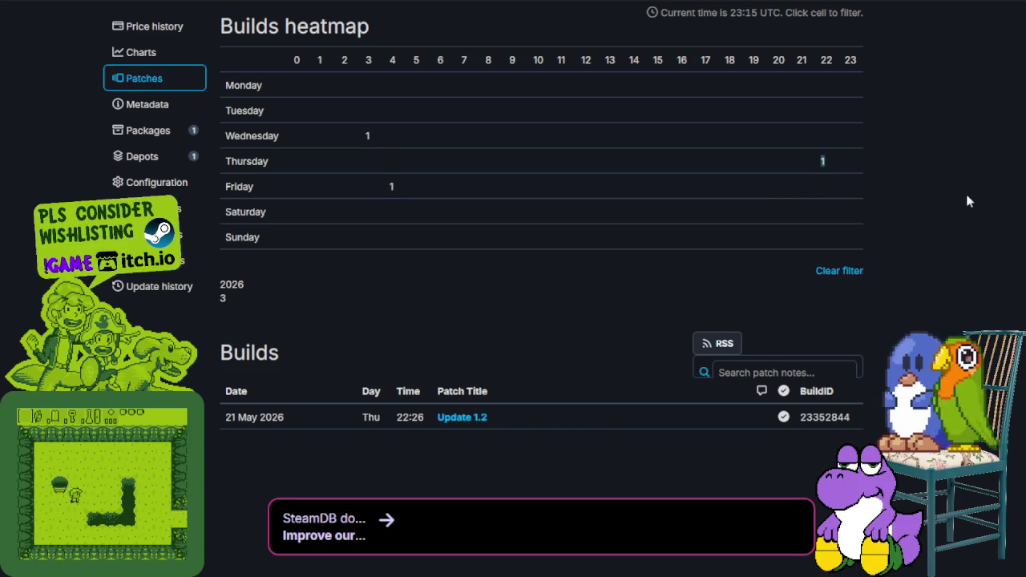
scroll(964, 194, "down", 4)
scroll(965, 201, "up", 3)
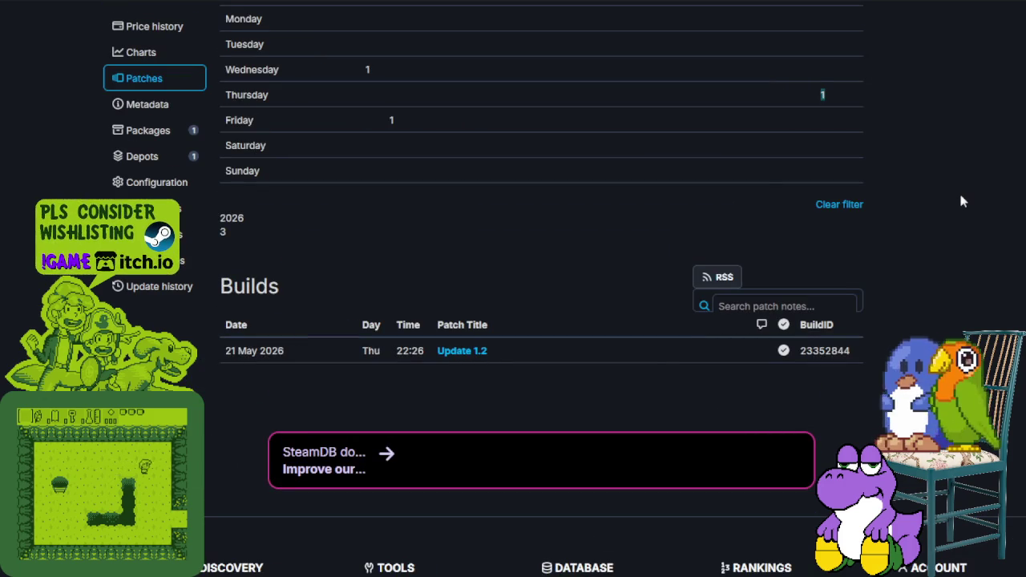
scroll(962, 201, "up", 1)
scroll(958, 193, "up", 4)
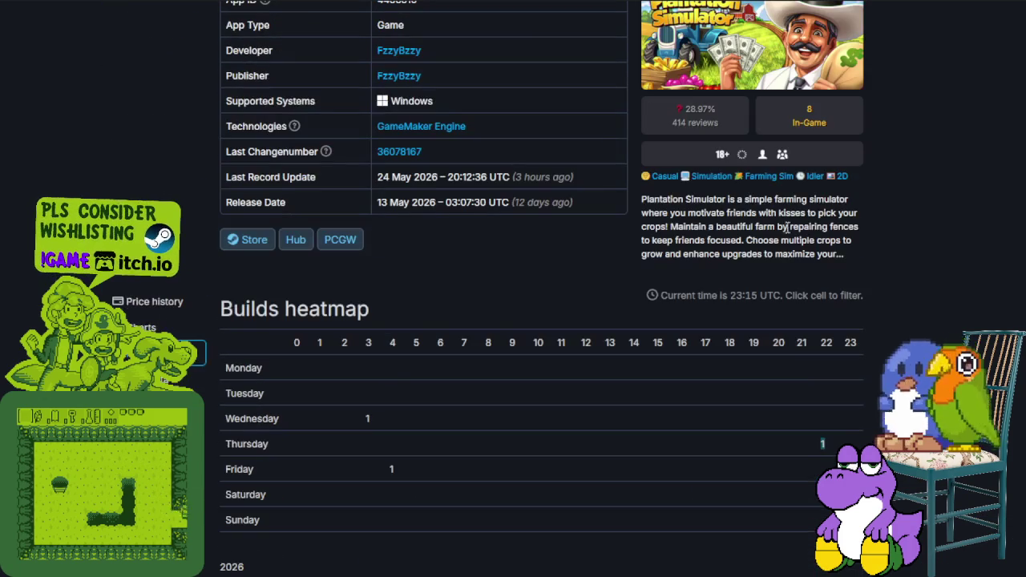
scroll(328, 330, "up", 1)
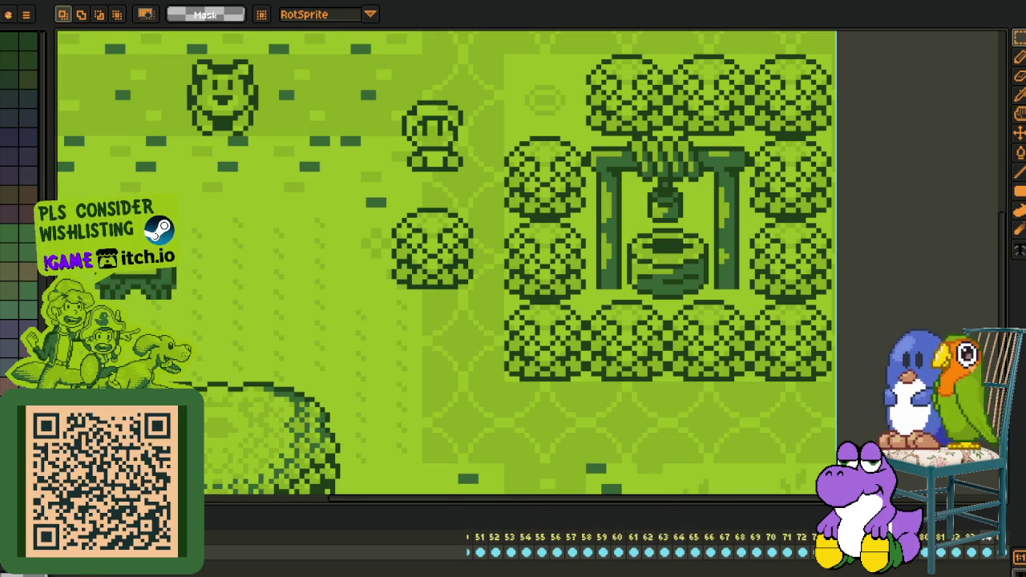
Step: Scroll through the comments and back up to the player's end screen
scroll(499, 411, "up", 1)
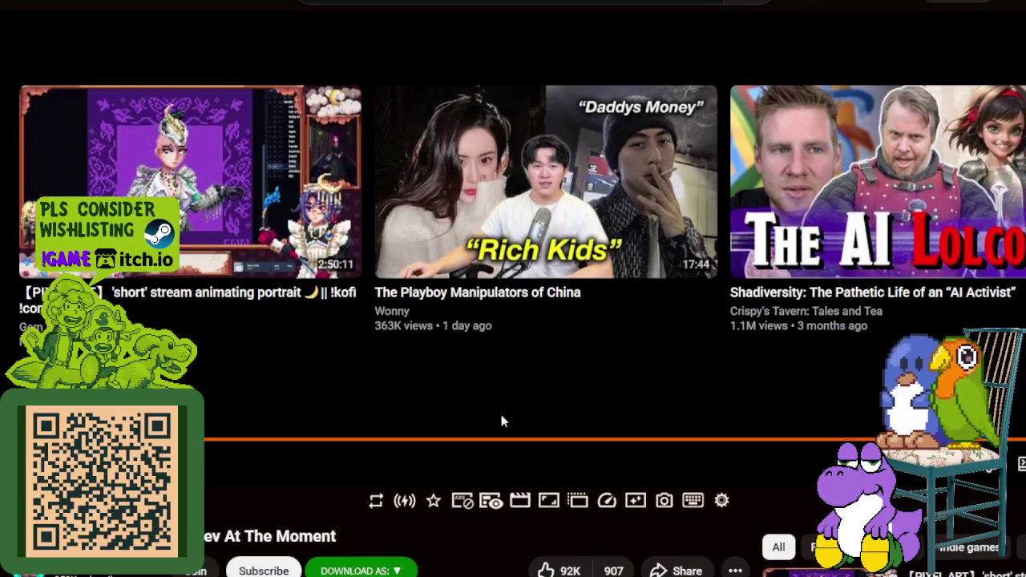
scroll(513, 421, "down", 6)
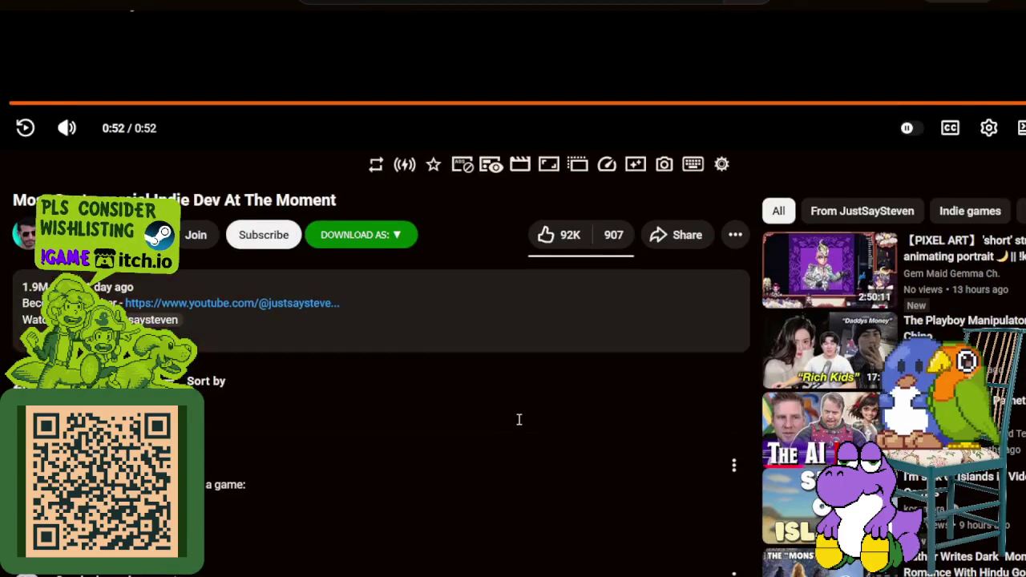
scroll(517, 425, "down", 9)
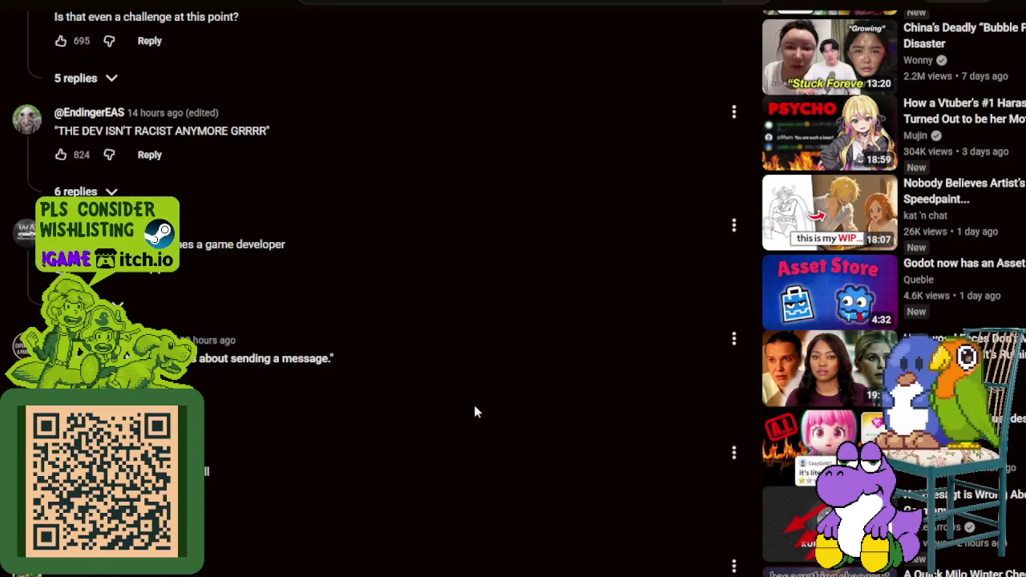
scroll(475, 412, "down", 1)
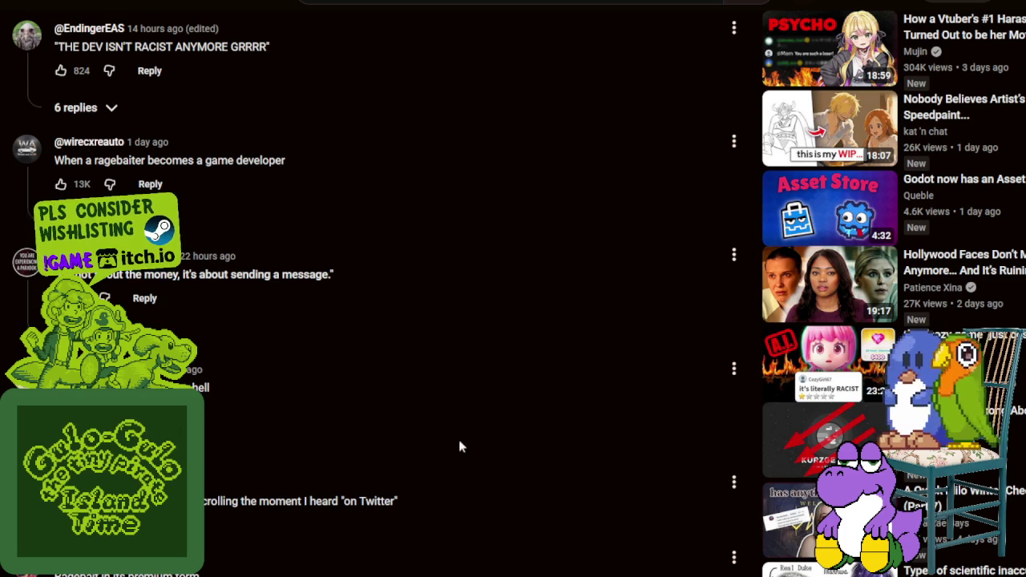
scroll(497, 447, "up", 4)
scroll(528, 443, "up", 10)
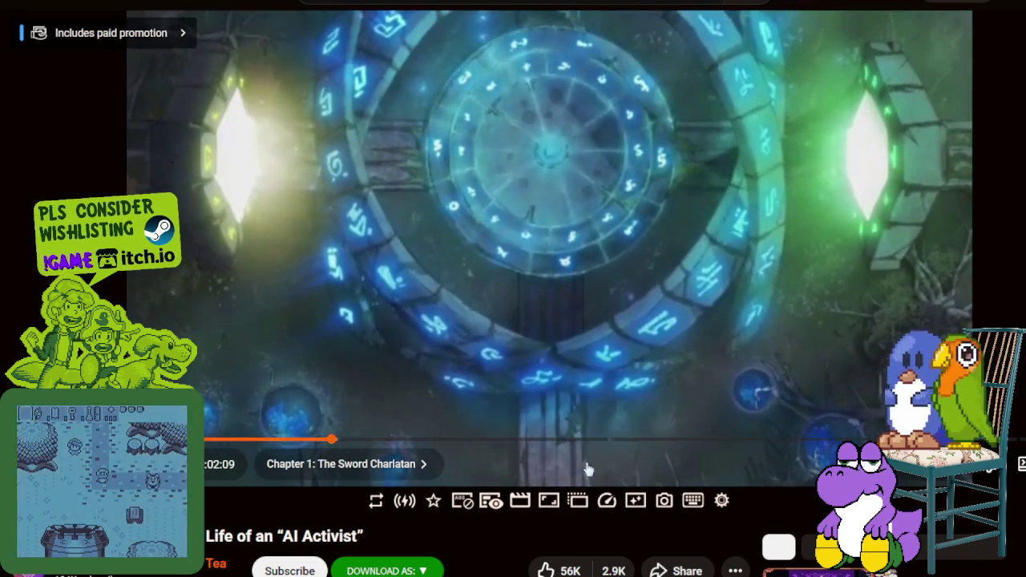
Step: Turn on English auto-generated captions and pause at Chapter 2, A White Knight
key("c")
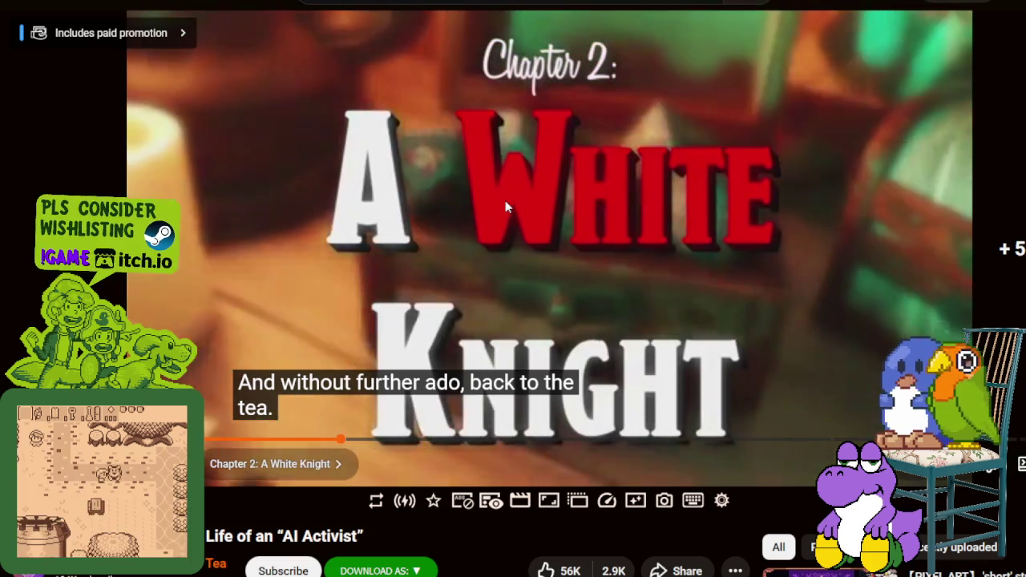
left_click(505, 200)
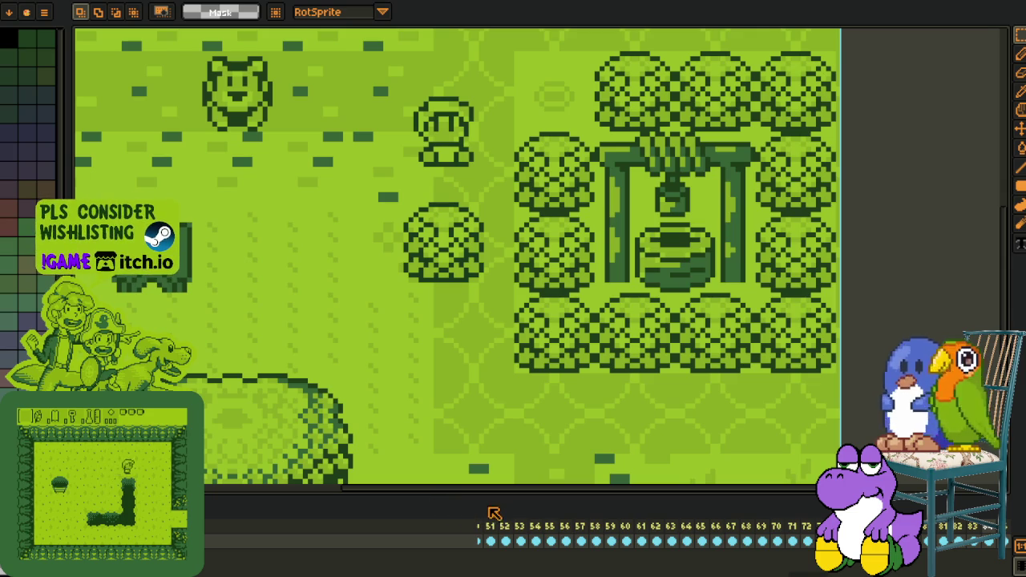
Step: Zoom out on the Aseprite canvas until the whole village scene and item bar fit
scroll(481, 360, "down", 3)
scroll(465, 341, "up", 1)
scroll(465, 341, "up", 2)
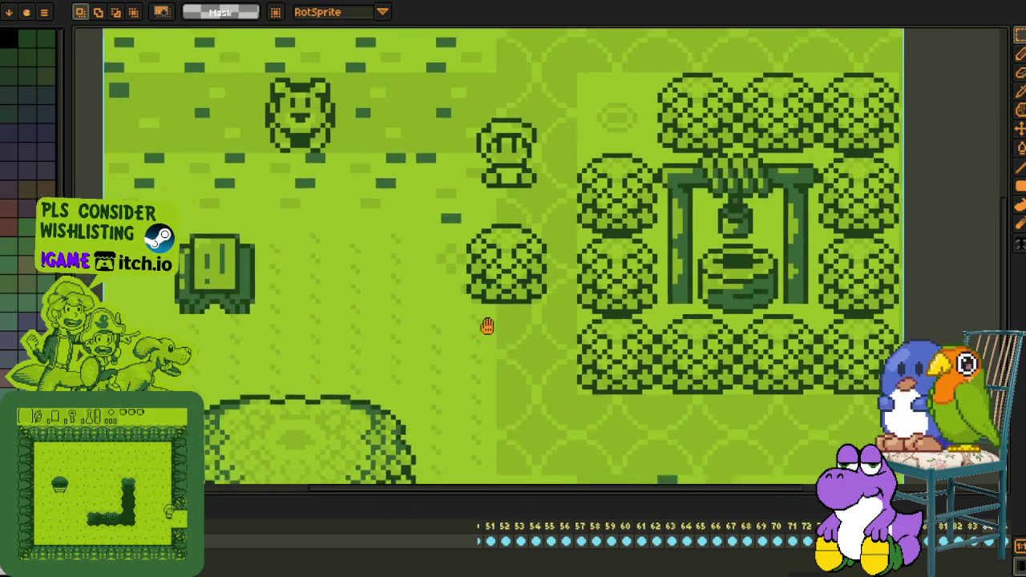
scroll(476, 332, "down", 2)
scroll(514, 308, "up", 2)
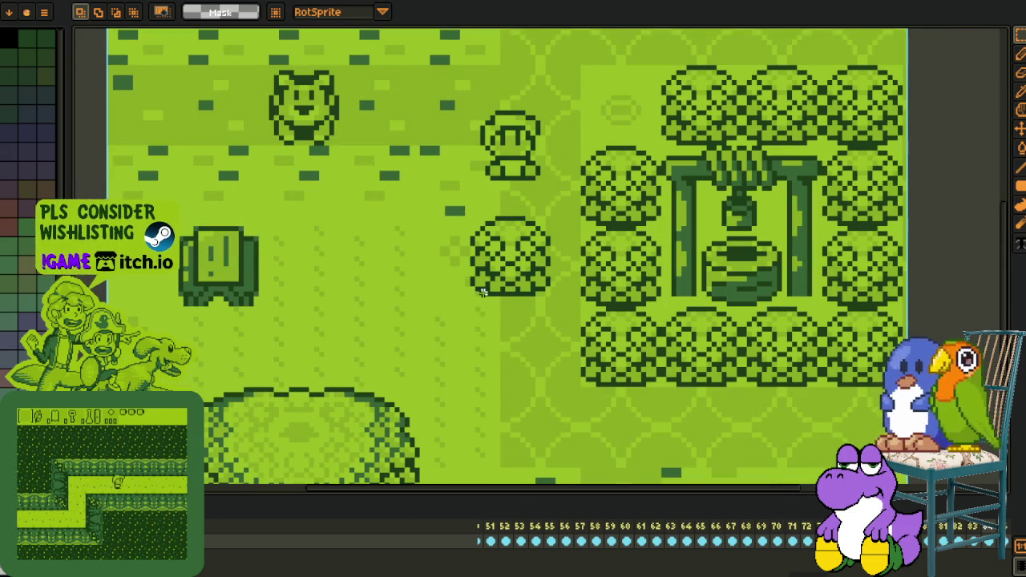
scroll(481, 285, "down", 1)
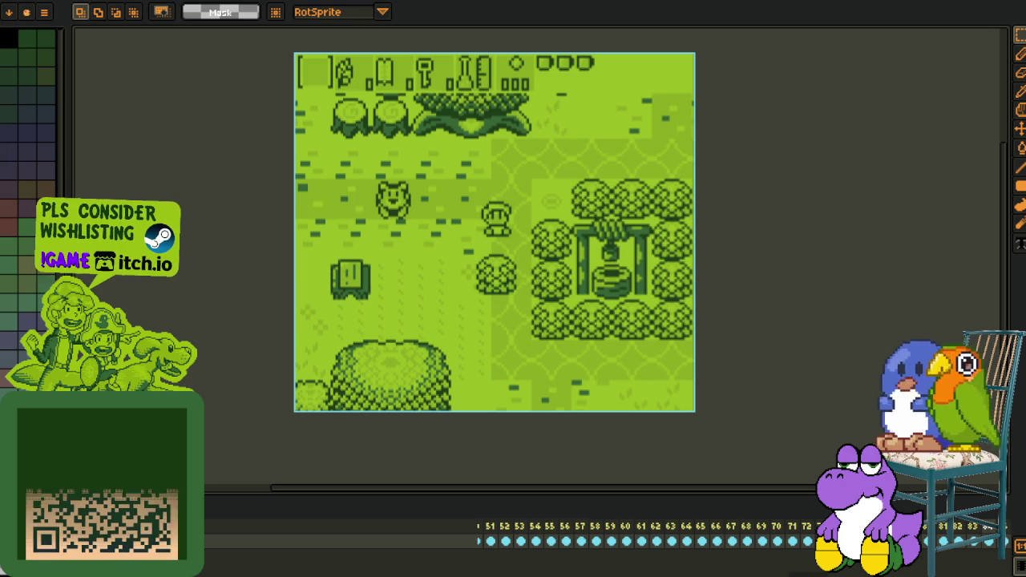